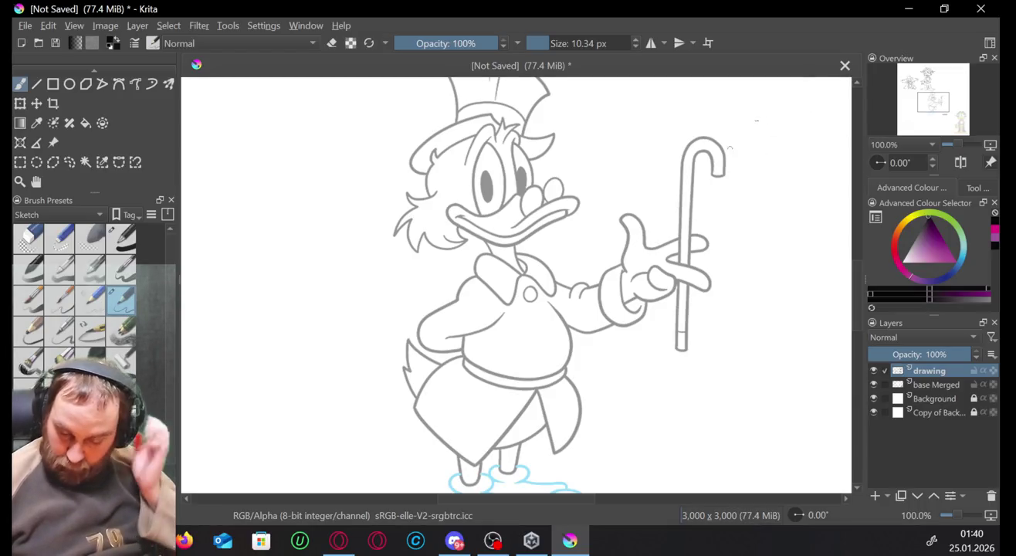
Try another brush preset and toggle mirrored painting on and off, ending on the drawing layer.
left_click(931, 384)
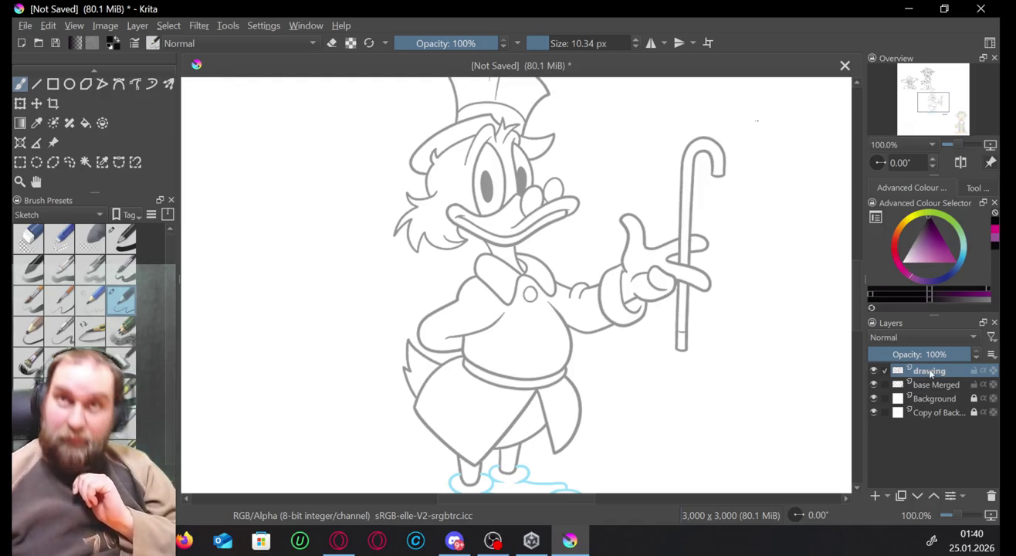
left_click(929, 110)
left_click_drag(928, 111, 931, 114)
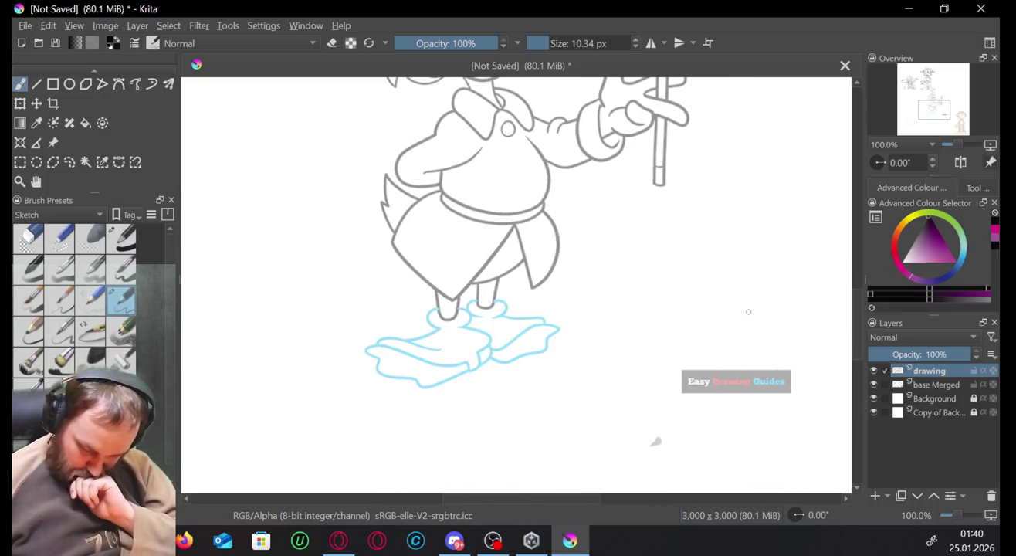
left_click(90, 298)
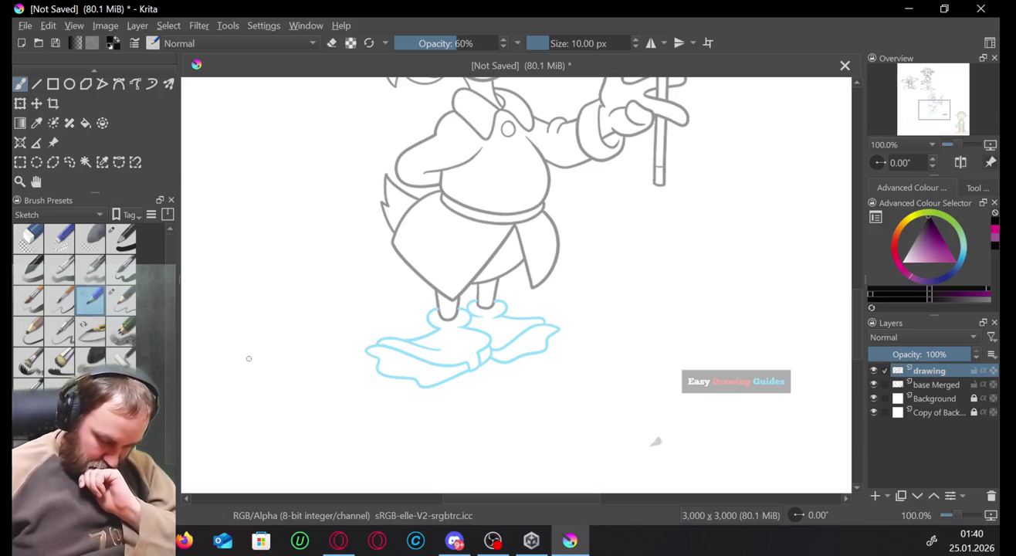
left_click(122, 301)
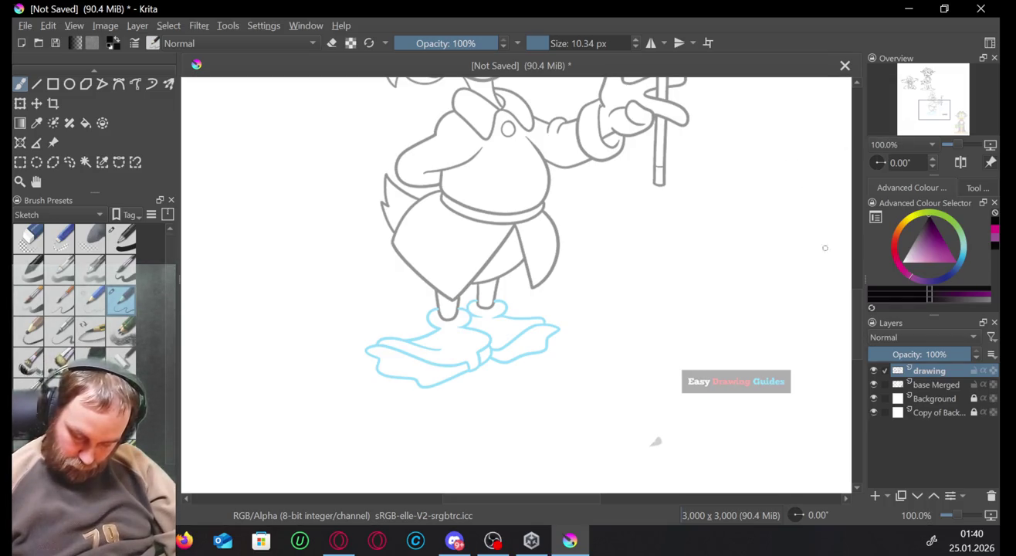
left_click(916, 386)
left_click(900, 370)
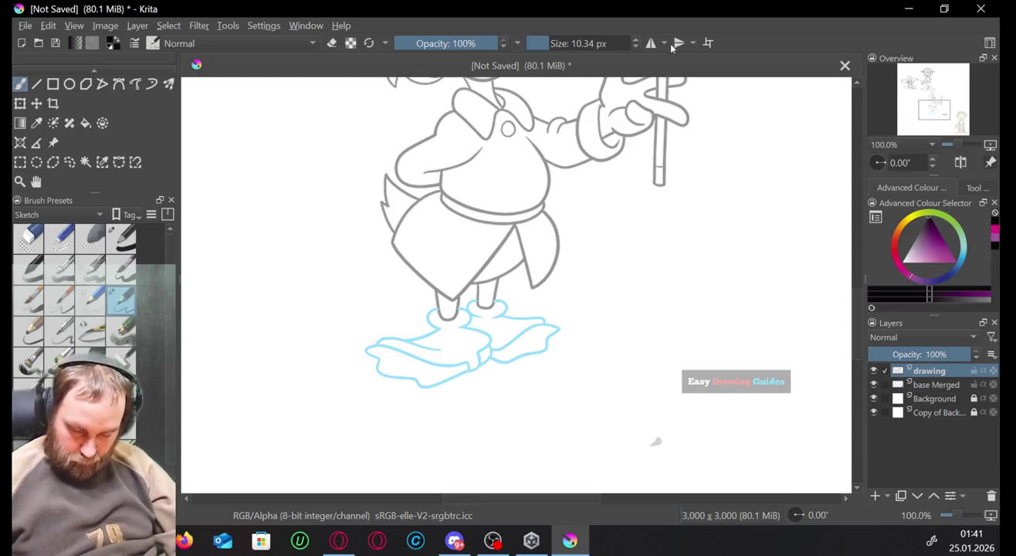
left_click(651, 43)
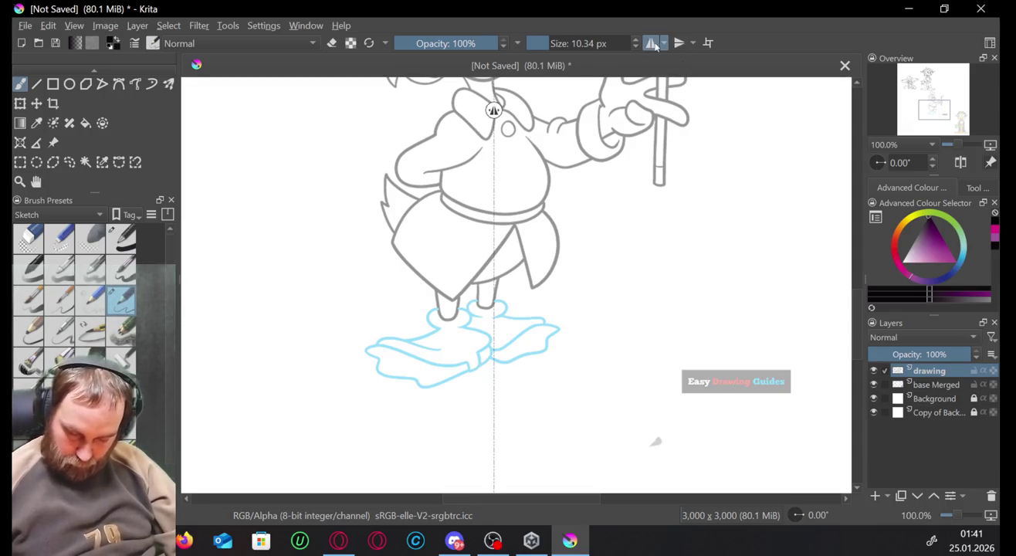
left_click(652, 44)
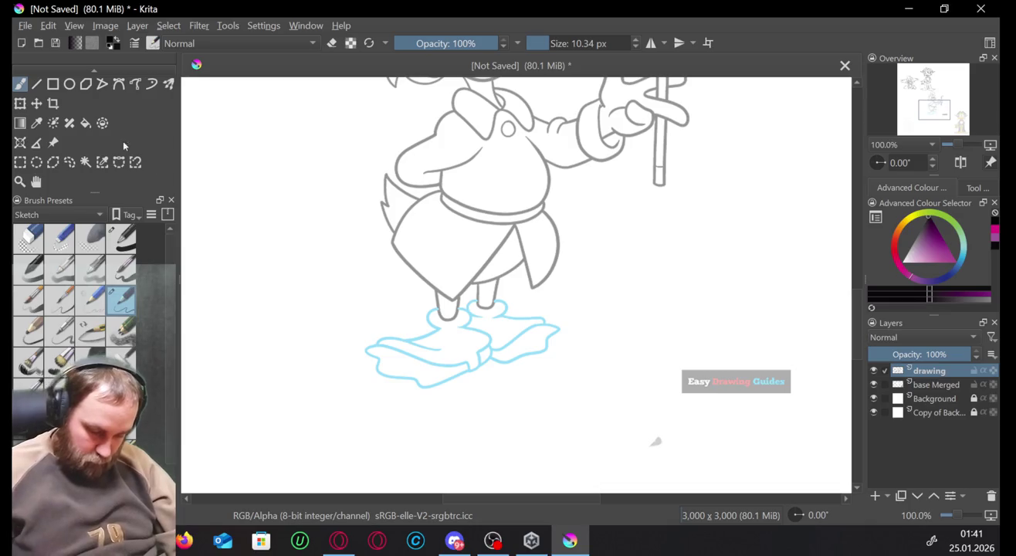
Draw a rectangular selection tightly around Scrooge on the base Merged layer.
left_click(22, 160)
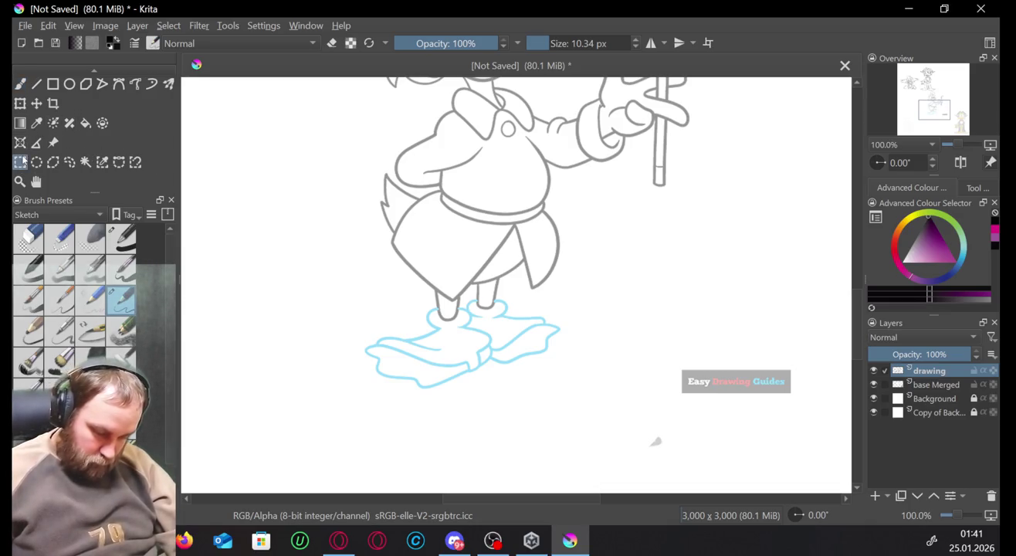
left_click(929, 386)
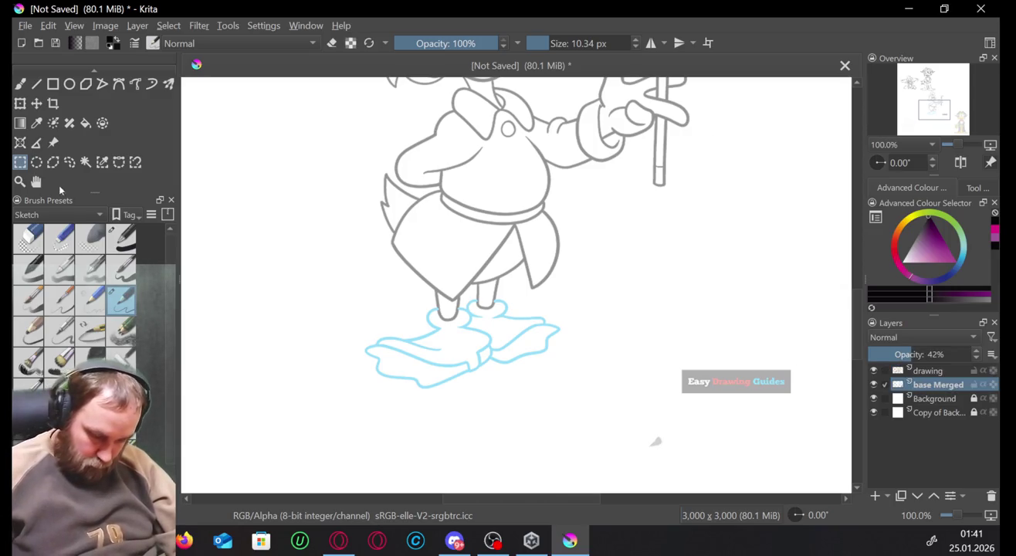
left_click(36, 181)
left_click_drag(683, 187, 700, 285)
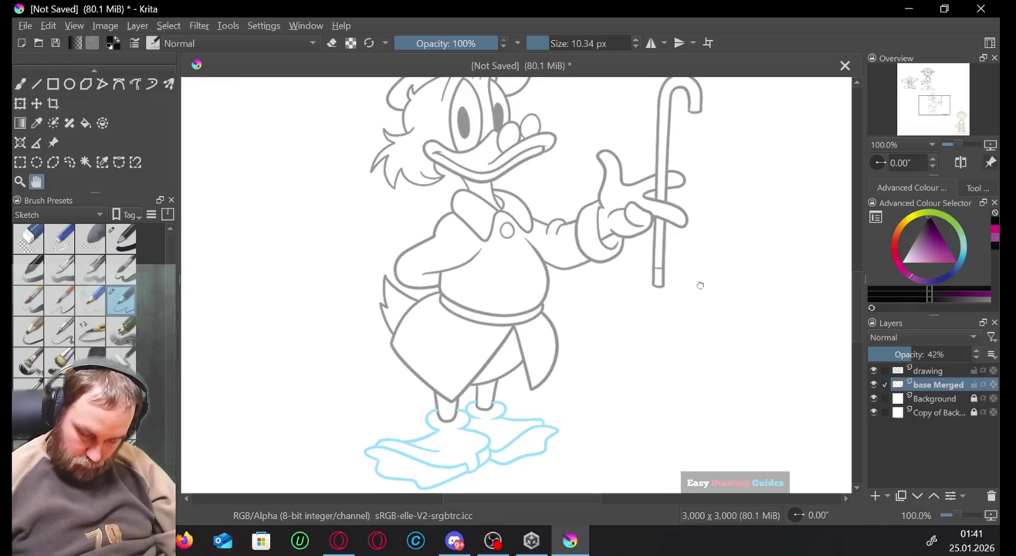
scroll(955, 517, "down", 4)
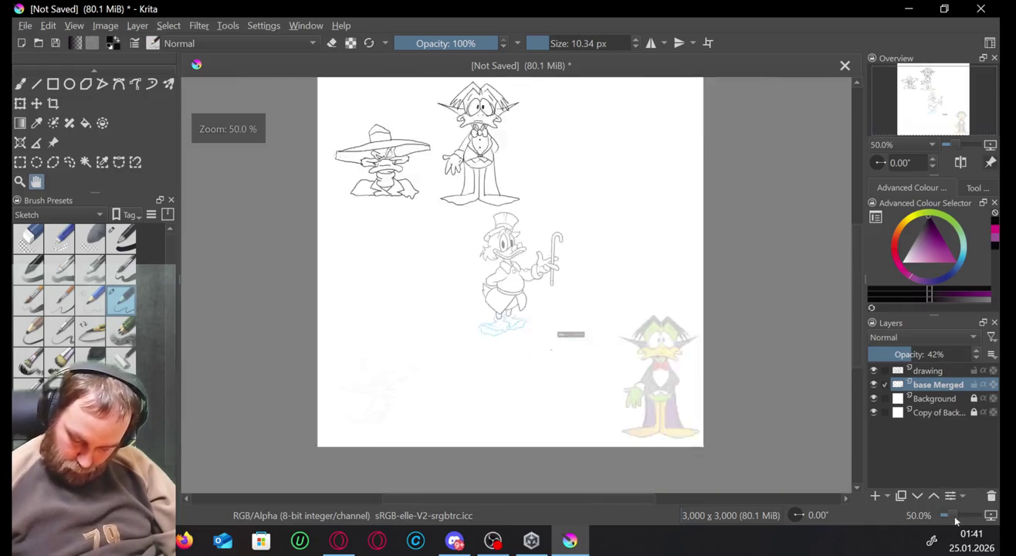
scroll(956, 518, "up", 2)
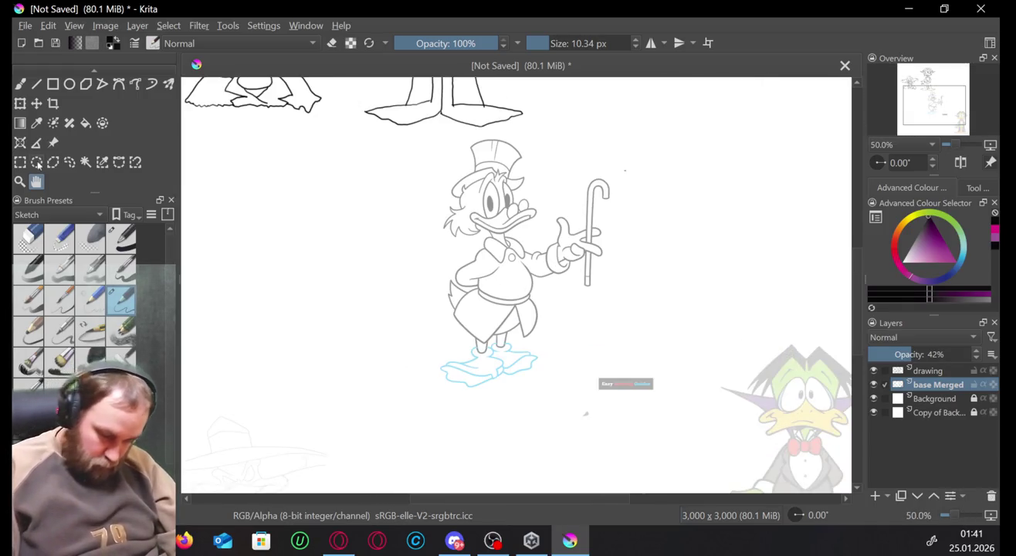
left_click(19, 161)
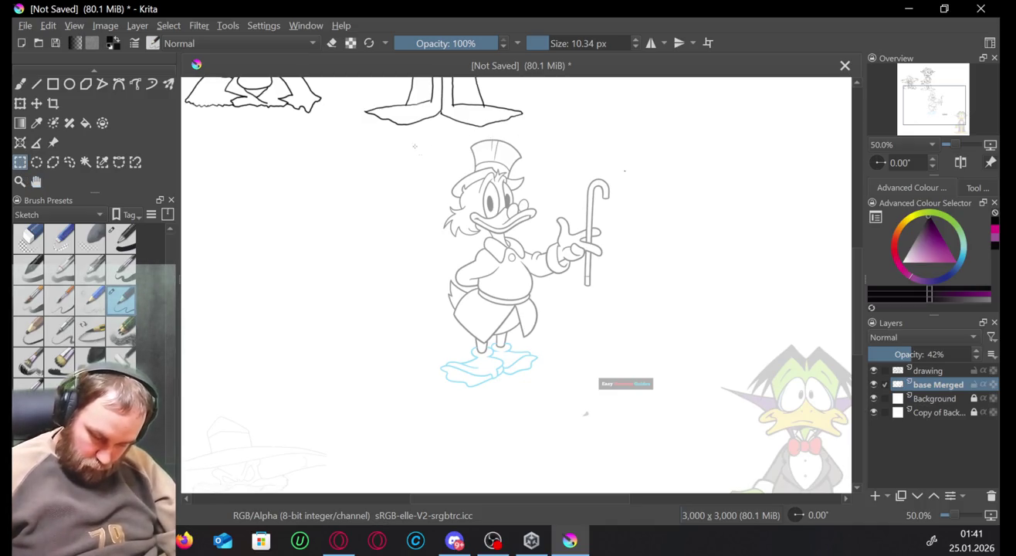
left_click_drag(412, 136, 634, 399)
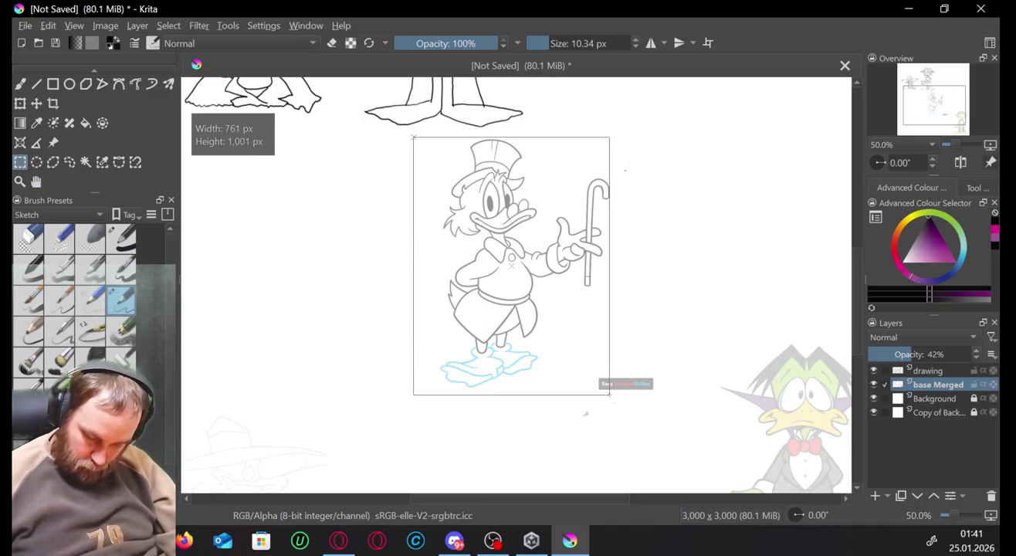
left_click_drag(635, 398, 617, 398)
Return to the drawing layer with the freehand brush (B) and zoom in to 200%.
left_click(929, 371)
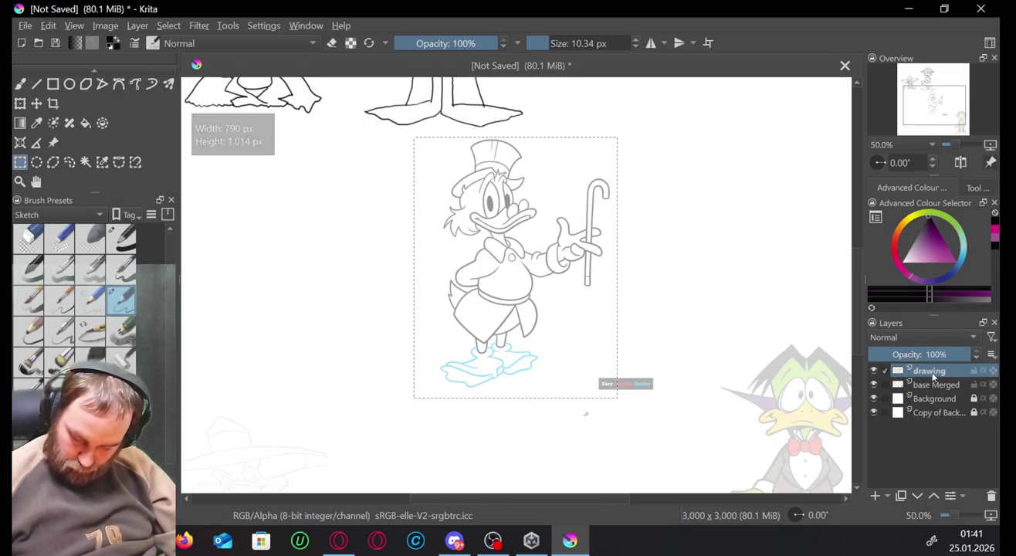
key("b")
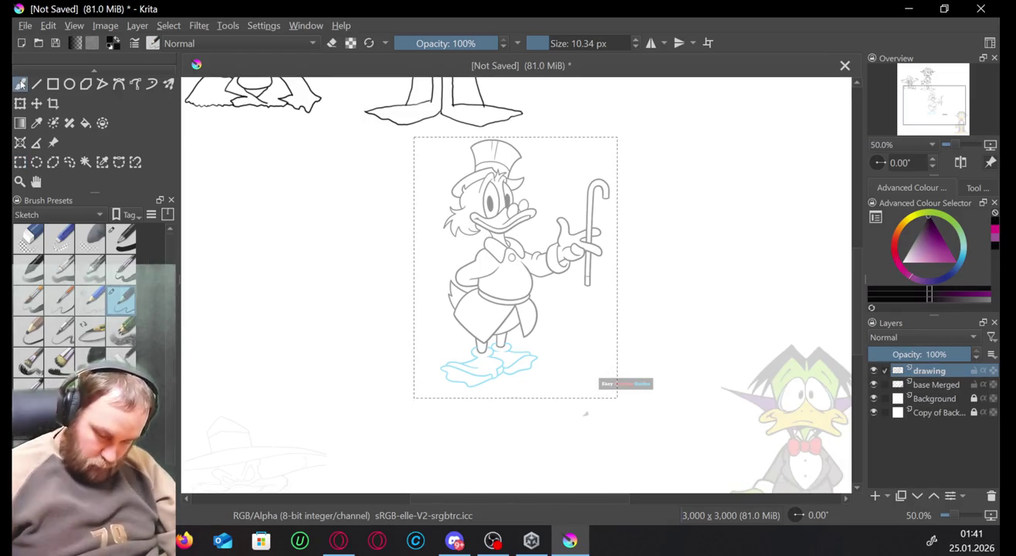
left_click_drag(573, 162, 586, 172)
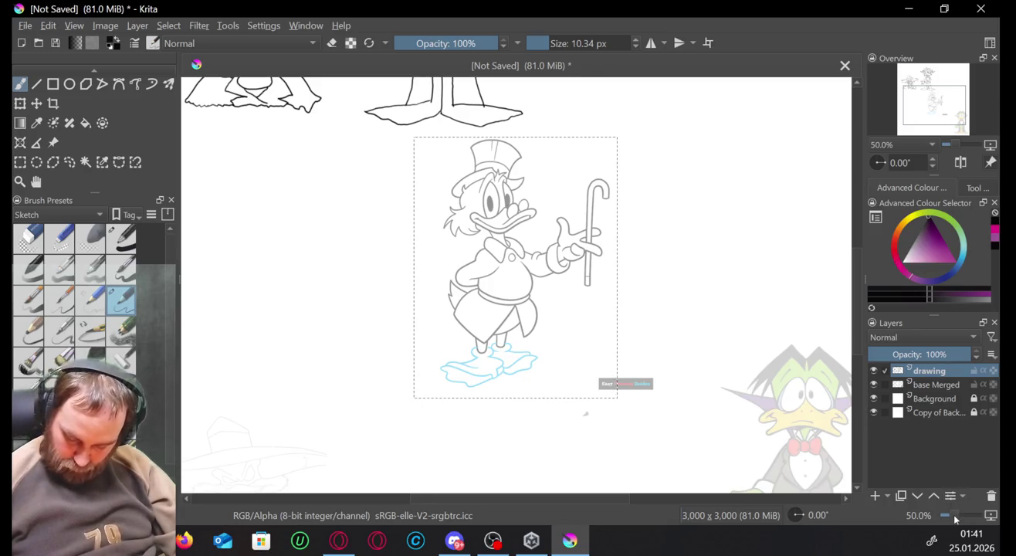
scroll(955, 520, "up", 3)
scroll(954, 520, "up", 2)
Centre the view on the feet and puddle, then draw and undo a test loop.
left_click(941, 114)
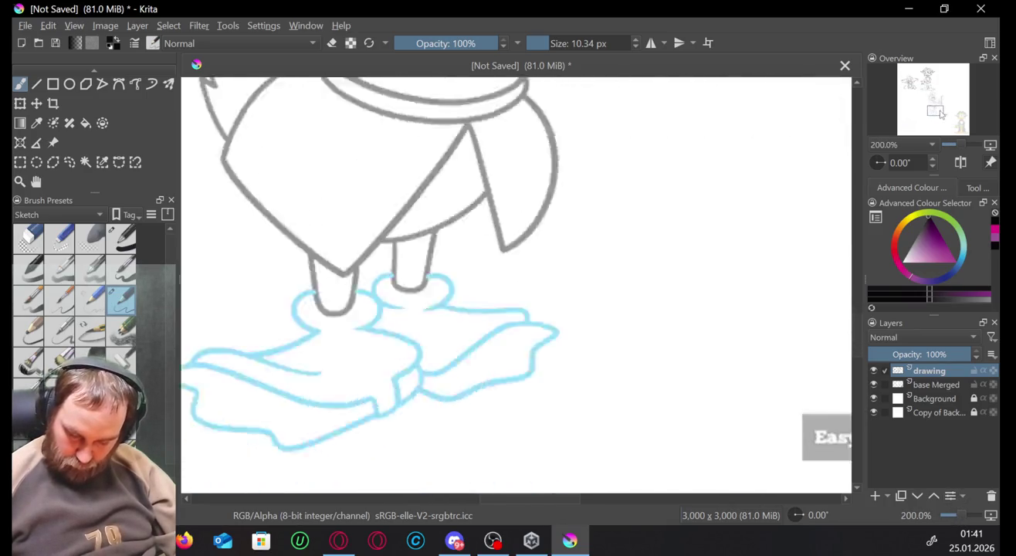
left_click_drag(942, 115, 937, 115)
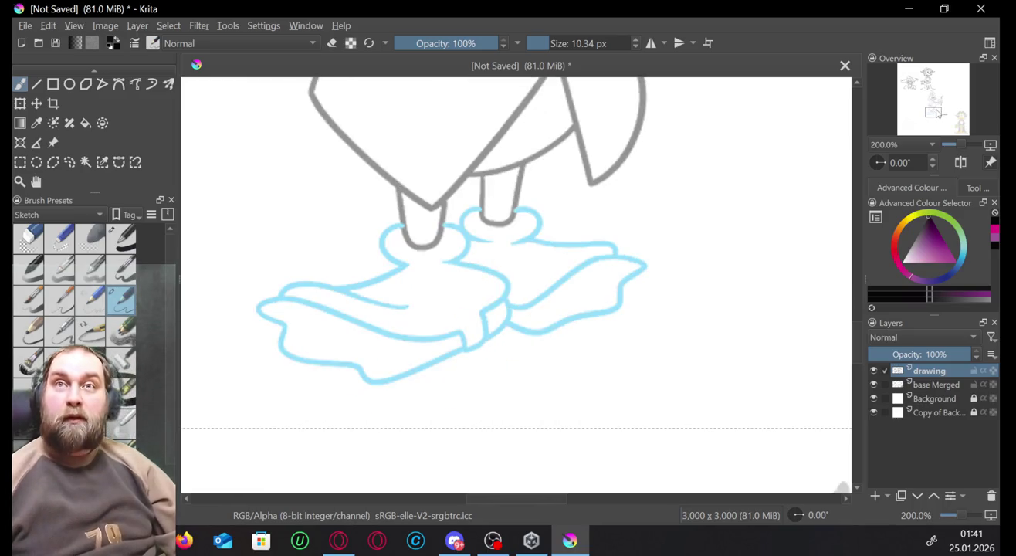
left_click(328, 548)
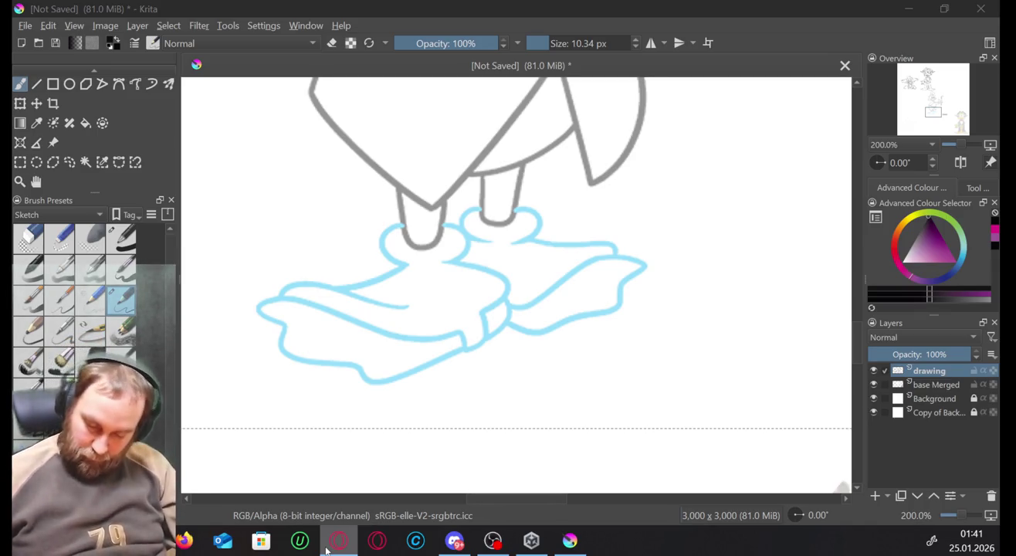
mouse_move(775, 232)
left_mouse_down()
mouse_move(763, 288)
mouse_move(768, 275)
left_mouse_up()
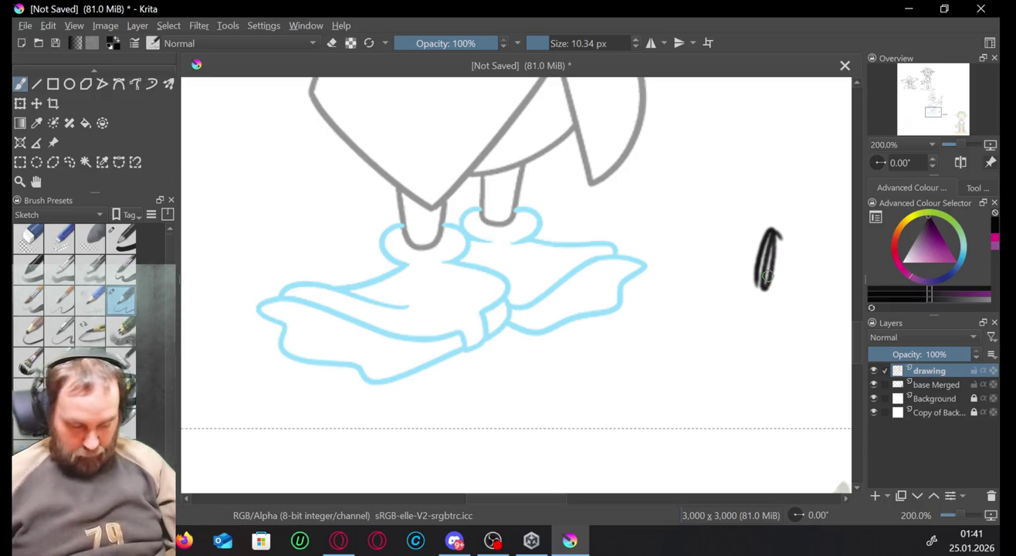
key("ctrl+z")
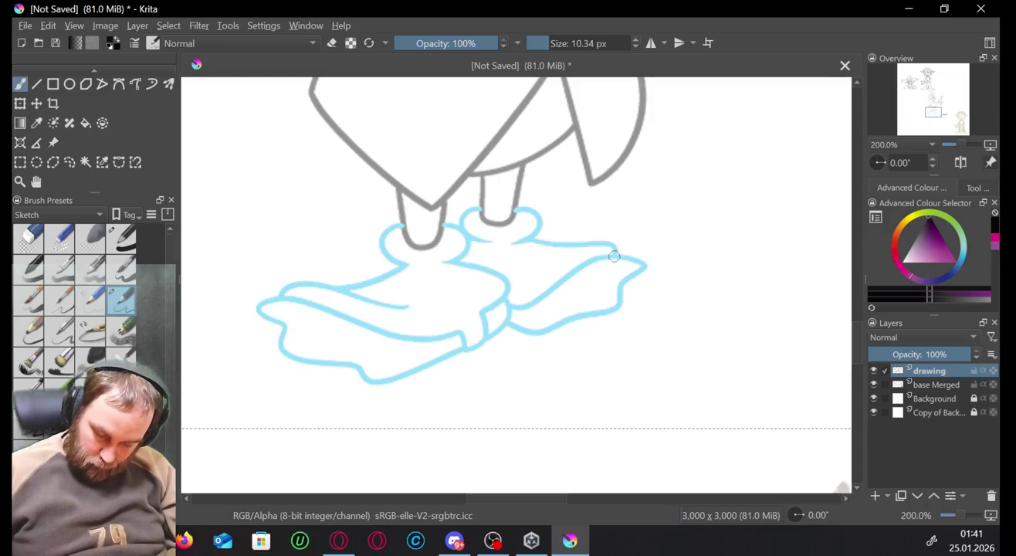
Ink the right foot's outline and the left foot's lower edge and tip.
left_click_drag(626, 257, 641, 263)
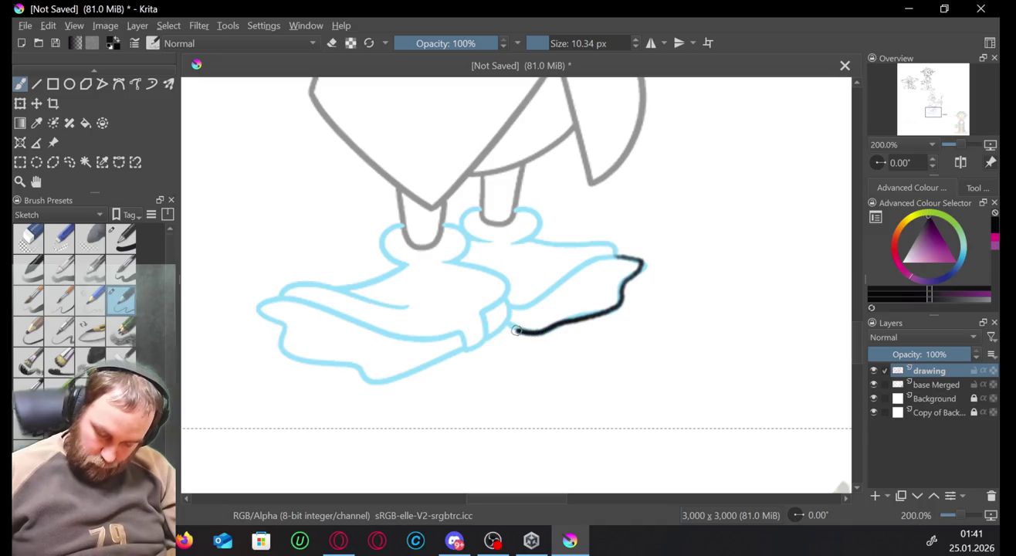
left_click_drag(517, 330, 505, 324)
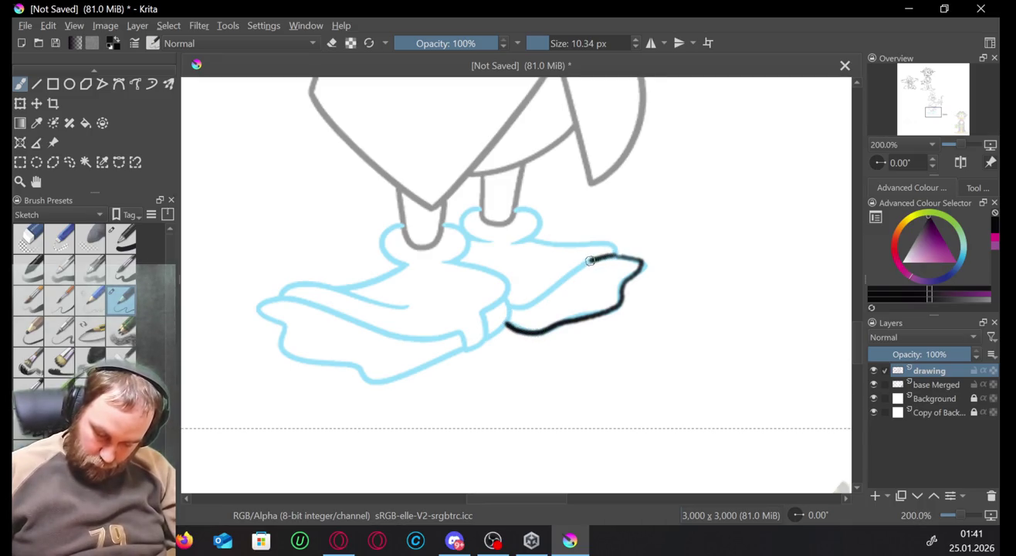
mouse_move(590, 261)
left_mouse_down()
mouse_move(503, 301)
mouse_move(505, 325)
left_mouse_up()
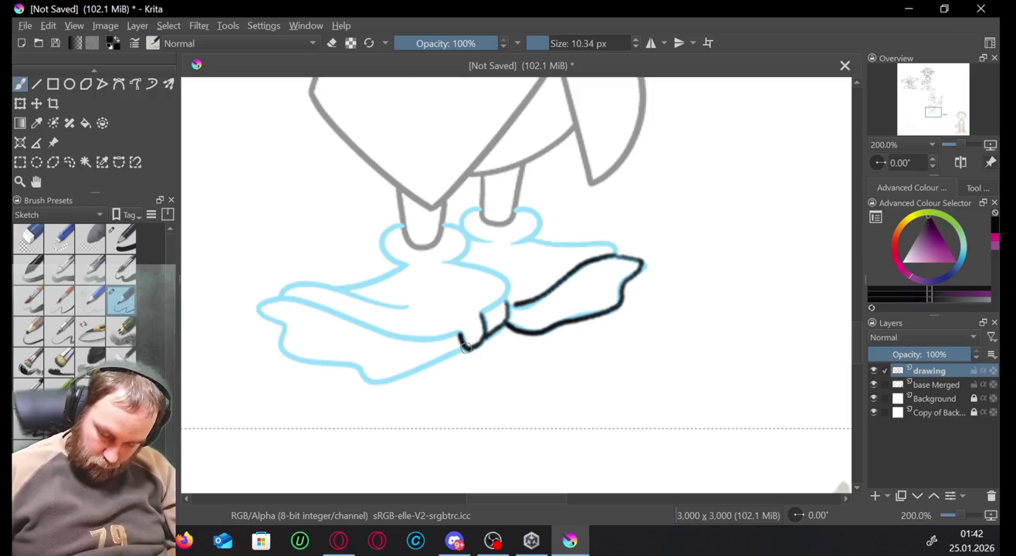
left_click_drag(467, 347, 385, 381)
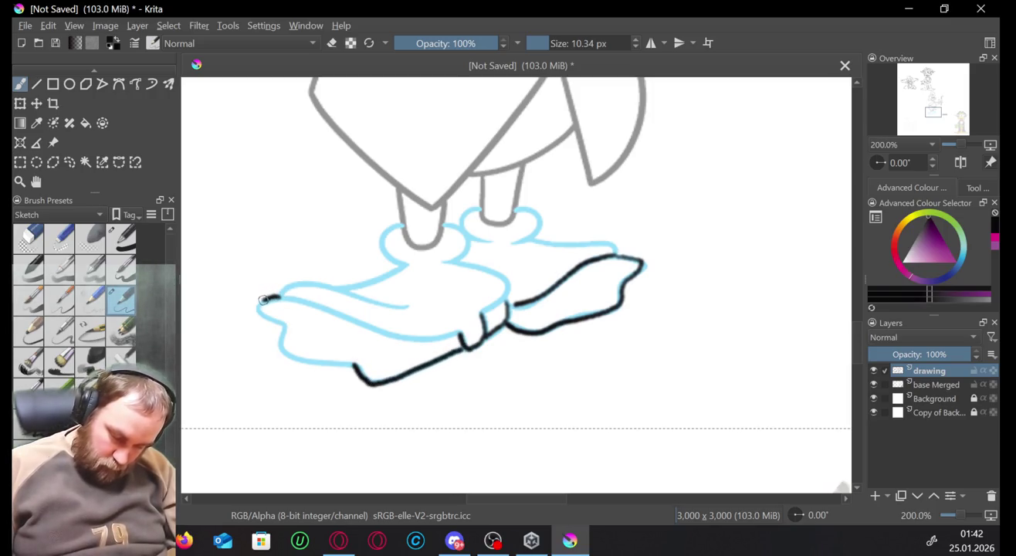
left_click_drag(263, 298, 263, 315)
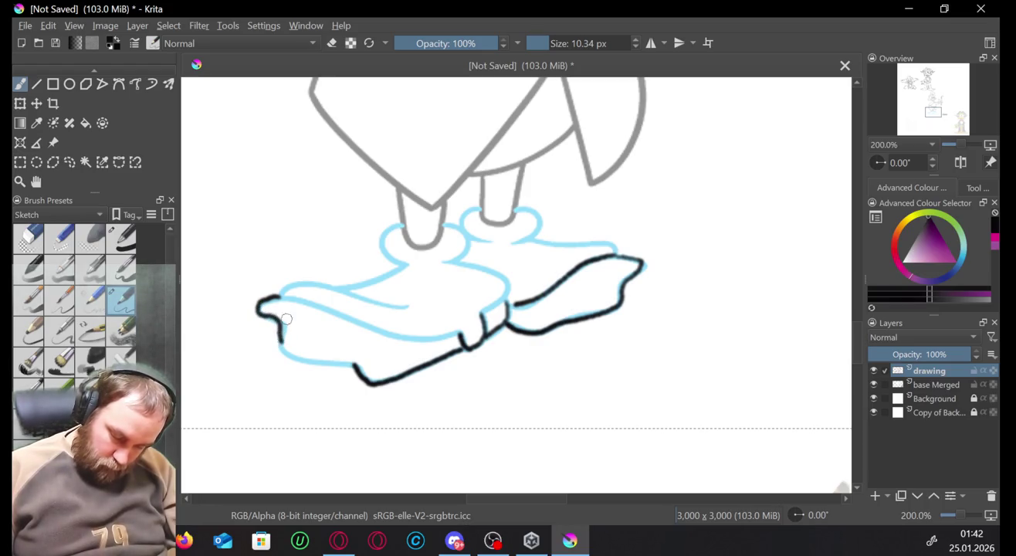
key("ctrl+z")
mouse_move(462, 330)
left_mouse_down()
mouse_move(386, 332)
mouse_move(279, 295)
left_mouse_up()
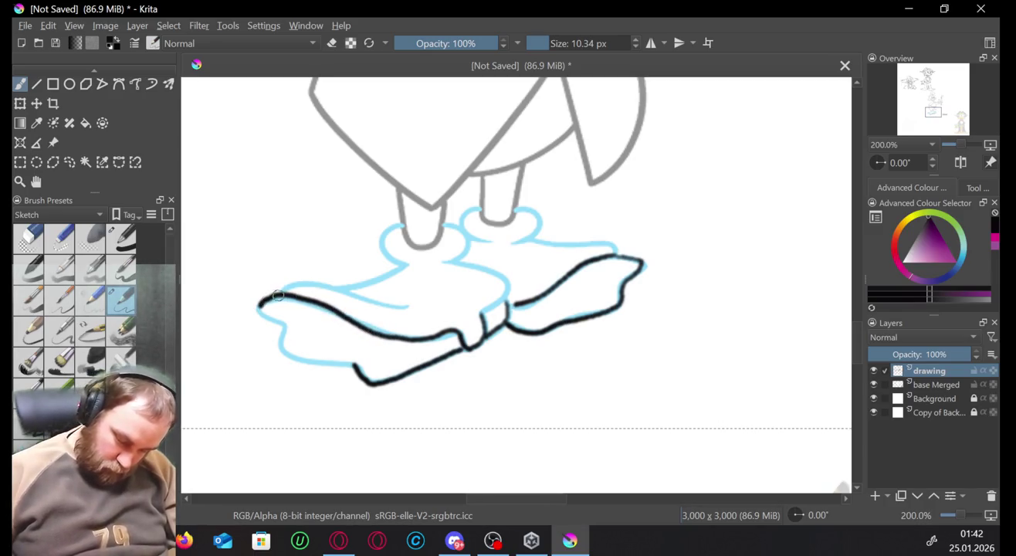
mouse_move(345, 364)
left_mouse_down()
mouse_move(300, 357)
mouse_move(274, 339)
mouse_move(272, 317)
mouse_move(248, 305)
left_mouse_up()
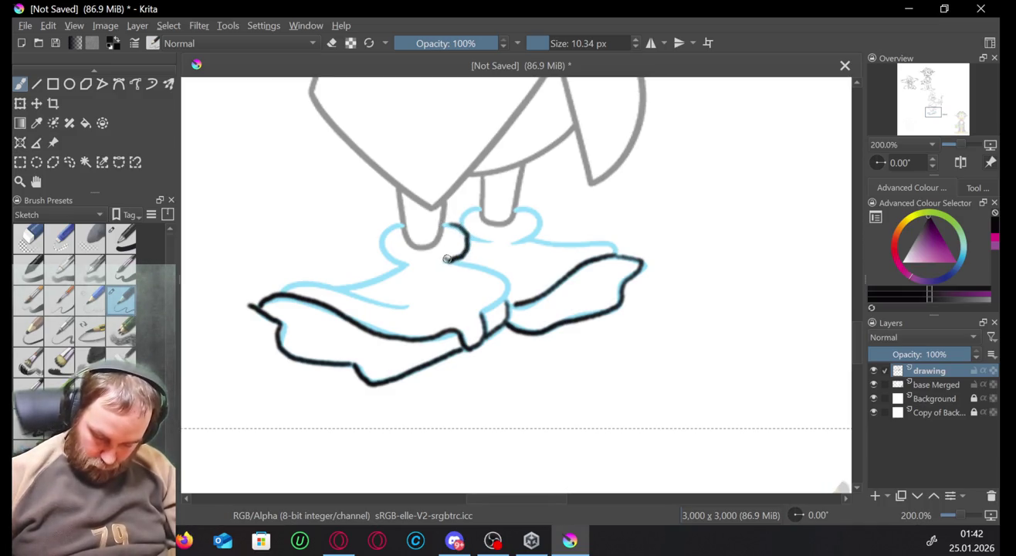
Ink the rest of the left foot and both lower legs, undoing stray strokes.
left_click_drag(447, 260, 477, 264)
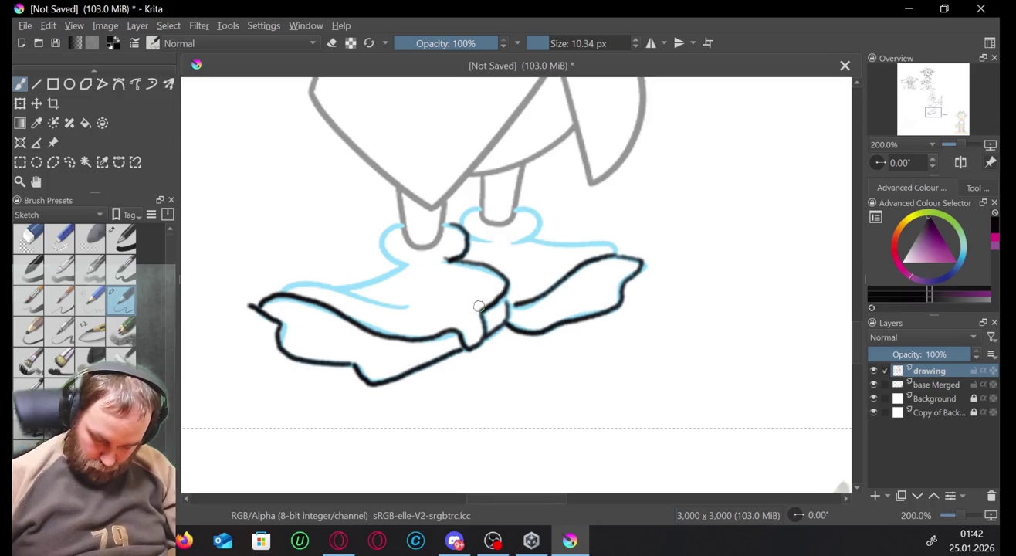
left_click_drag(407, 223, 389, 229)
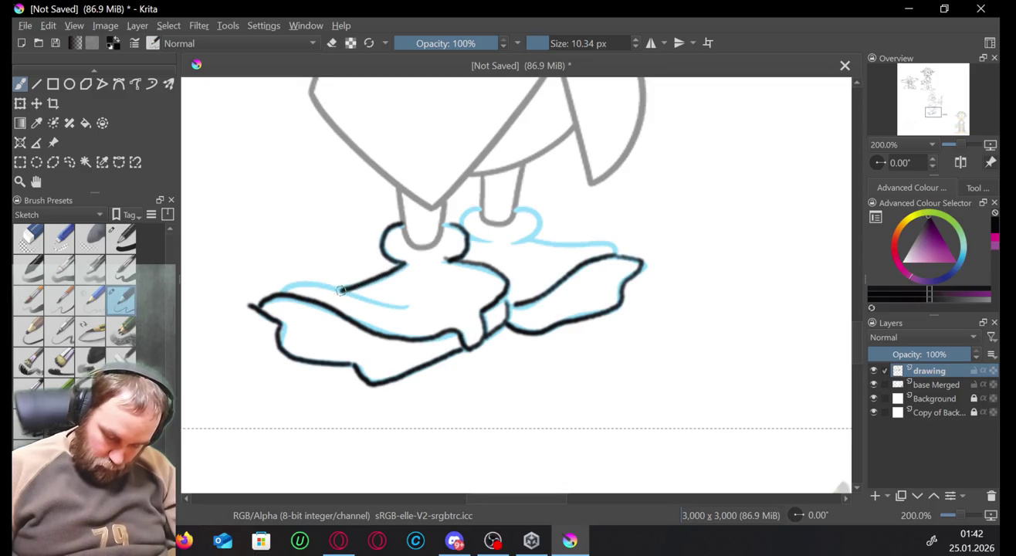
left_click_drag(340, 290, 275, 292)
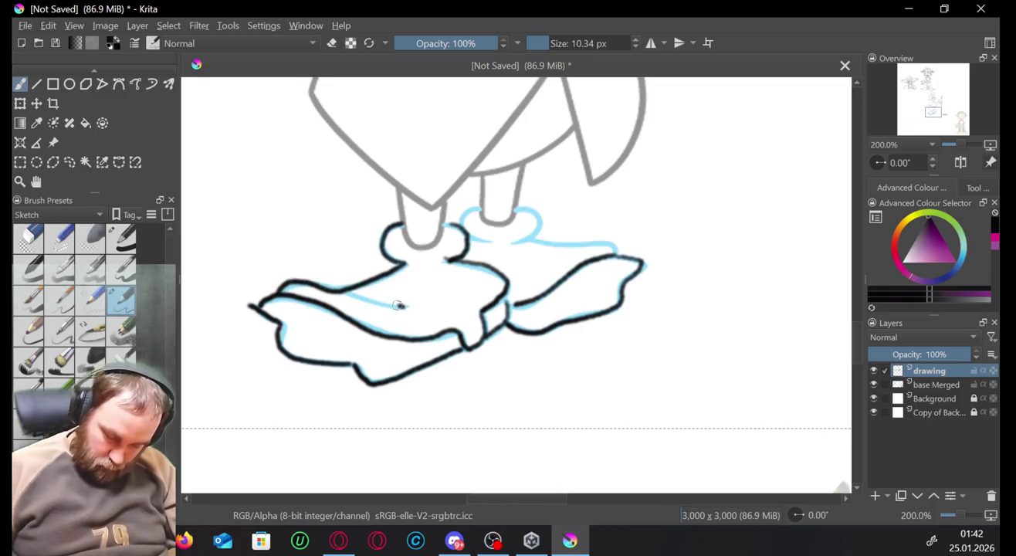
left_click_drag(405, 307, 340, 286)
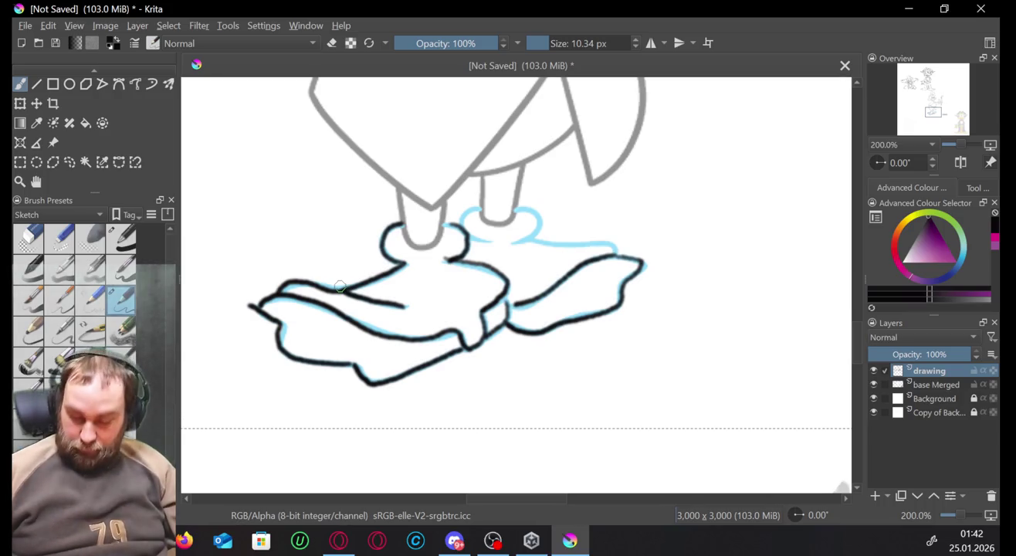
mouse_move(522, 180)
left_mouse_down()
mouse_move(514, 207)
mouse_move(481, 175)
left_mouse_up()
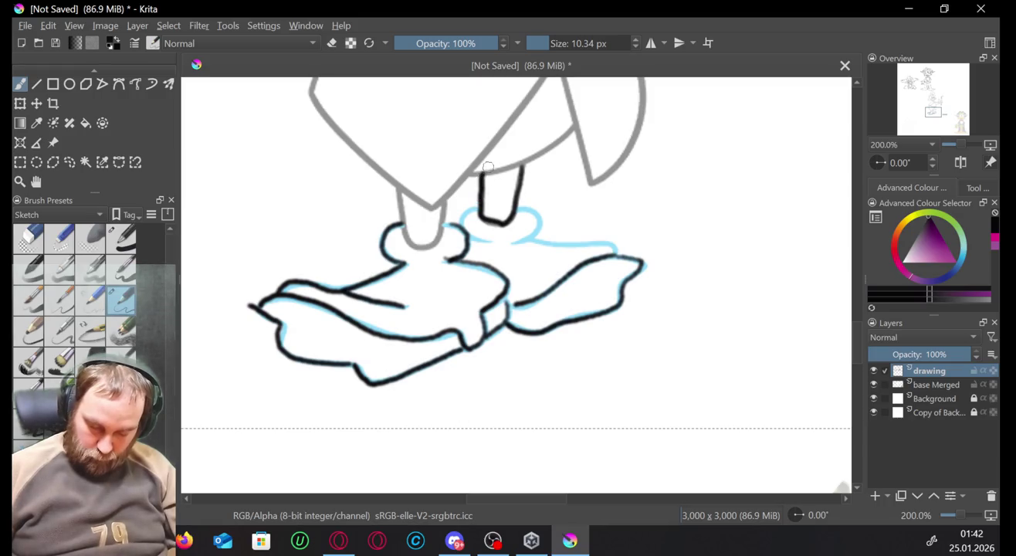
key("ctrl+z")
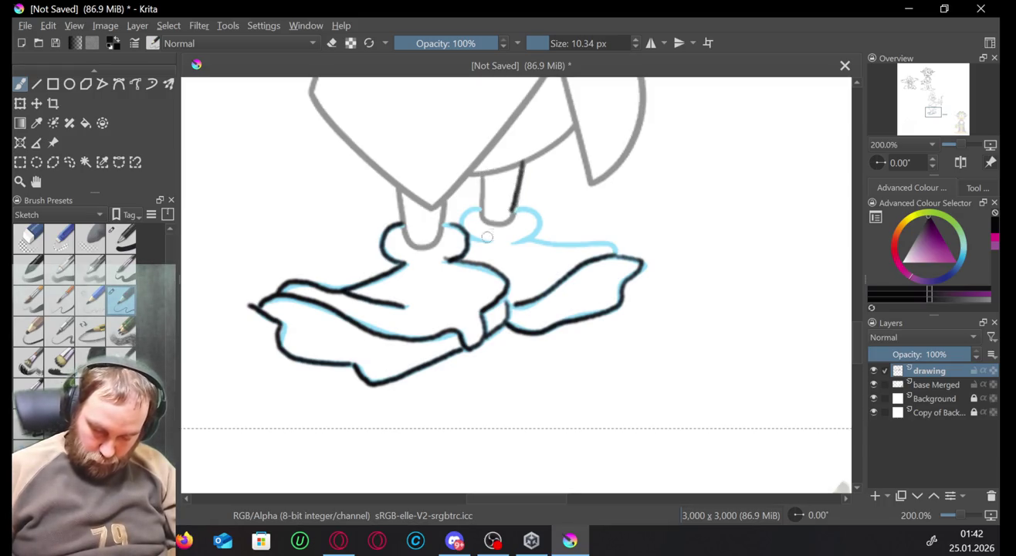
left_click_drag(481, 212, 511, 218)
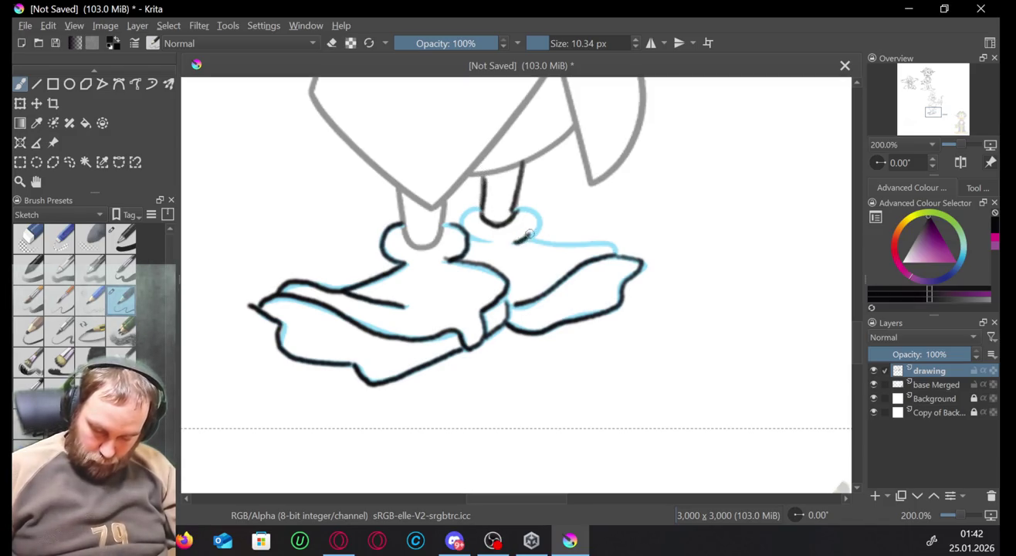
mouse_move(541, 221)
left_mouse_down()
mouse_move(517, 242)
mouse_move(539, 224)
mouse_move(575, 244)
mouse_move(636, 236)
mouse_move(612, 247)
mouse_move(519, 241)
left_mouse_up()
key("ctrl+z")
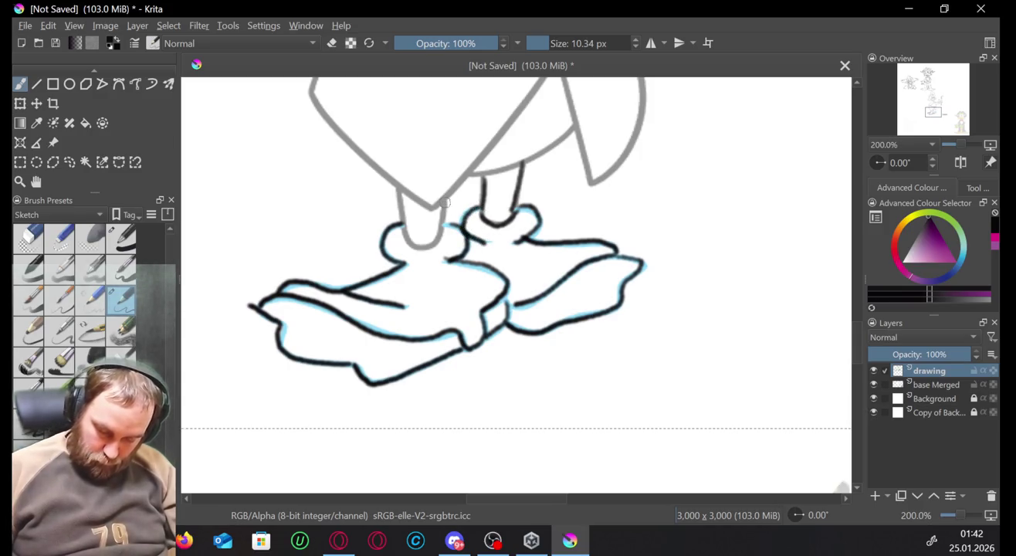
mouse_move(446, 201)
left_mouse_down()
mouse_move(432, 241)
mouse_move(400, 204)
mouse_move(400, 185)
left_mouse_up()
Ink the coat skirt's right and left edges, inner folds and lower point.
left_click_drag(938, 114, 938, 111)
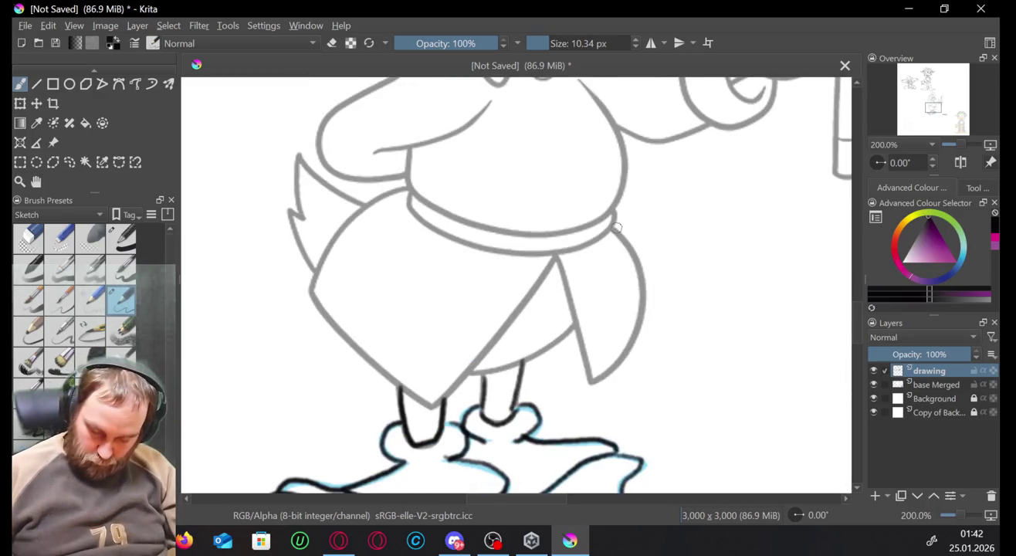
left_click_drag(615, 228, 643, 273)
key("ctrl+z")
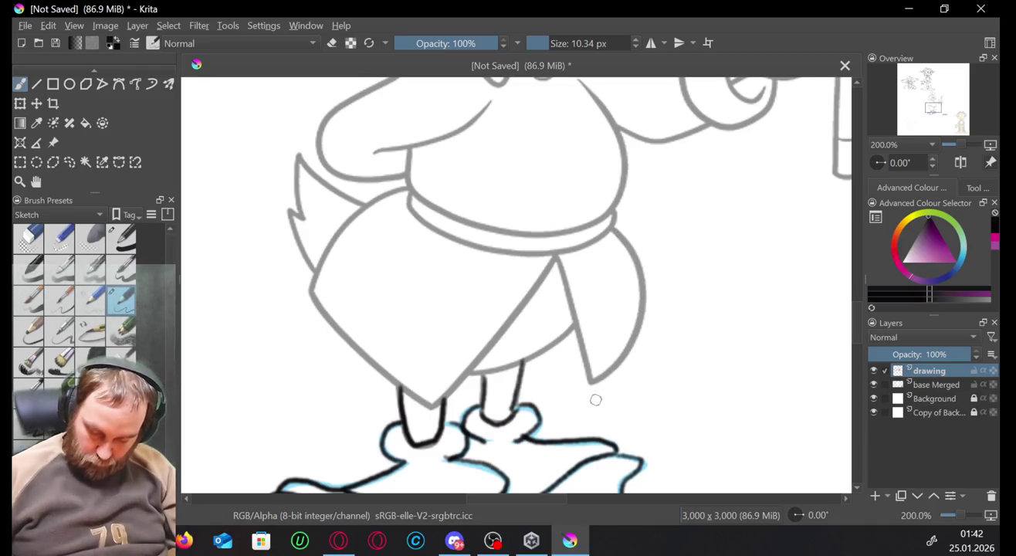
left_click_drag(591, 382, 616, 223)
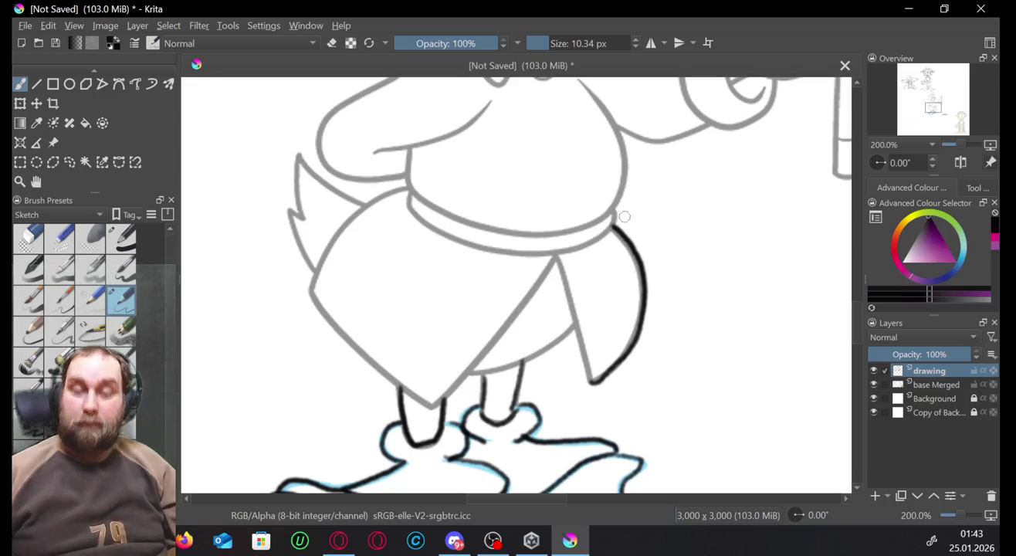
left_click_drag(557, 253, 591, 382)
mouse_move(569, 329)
left_mouse_down()
mouse_move(514, 364)
mouse_move(464, 376)
left_mouse_up()
left_click_drag(552, 254, 432, 403)
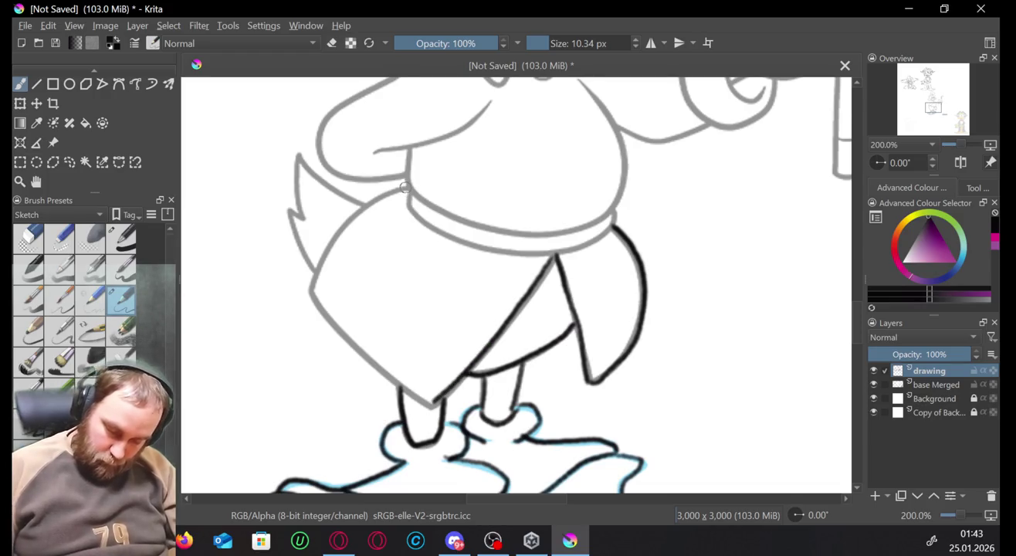
mouse_move(366, 206)
left_mouse_down()
mouse_move(322, 251)
mouse_move(309, 298)
left_mouse_up()
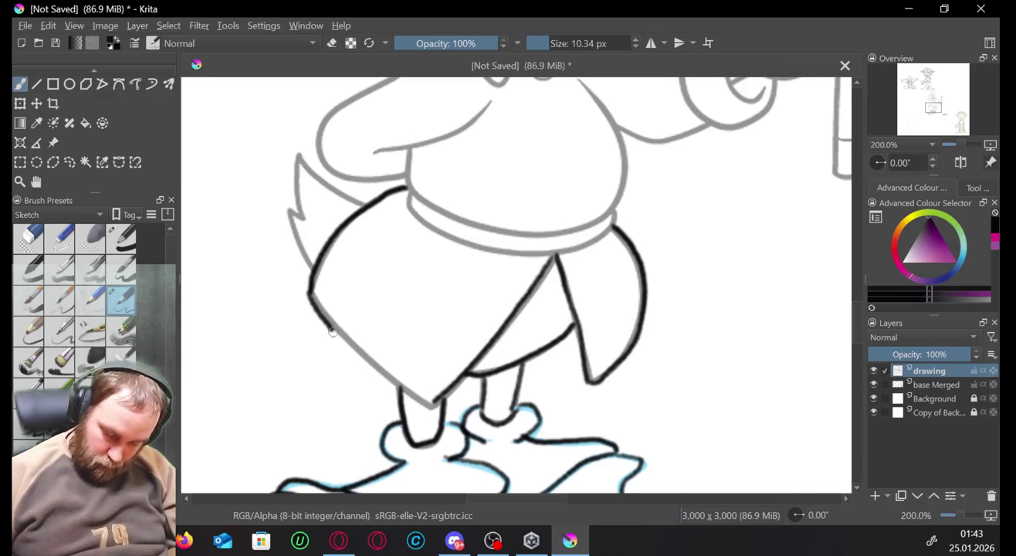
key("ctrl+z")
mouse_move(330, 330)
left_mouse_down()
mouse_move(417, 394)
mouse_move(340, 333)
mouse_move(307, 285)
left_mouse_up()
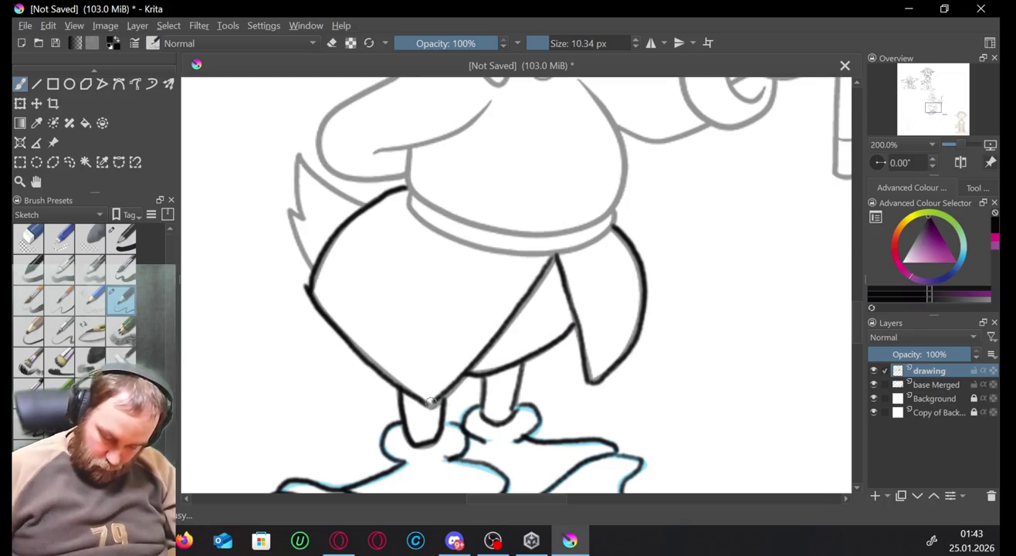
left_click_drag(434, 398, 423, 406)
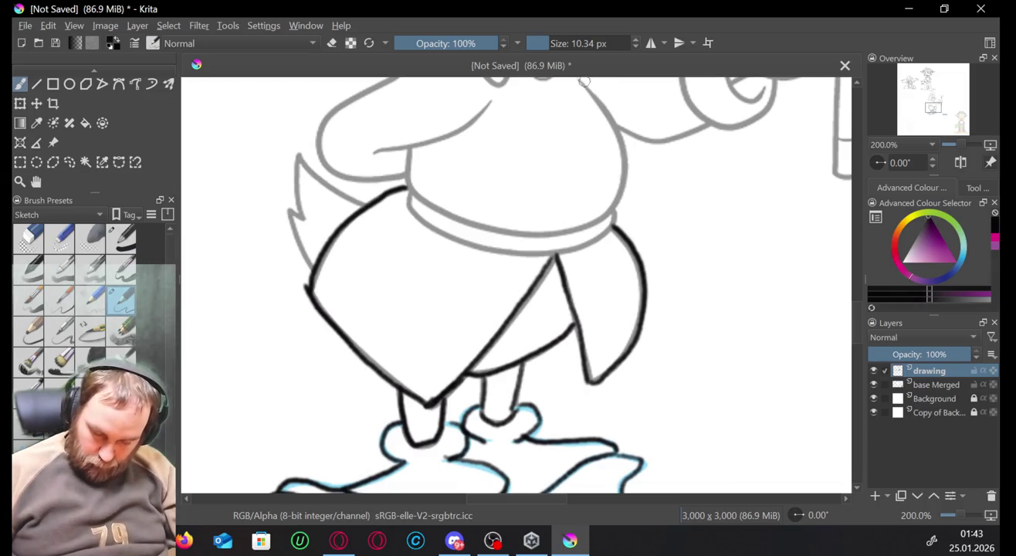
Ink the right side of the body, the belt line and the pointed tail feathers.
mouse_move(589, 83)
left_mouse_down()
mouse_move(619, 199)
mouse_move(403, 171)
left_mouse_up()
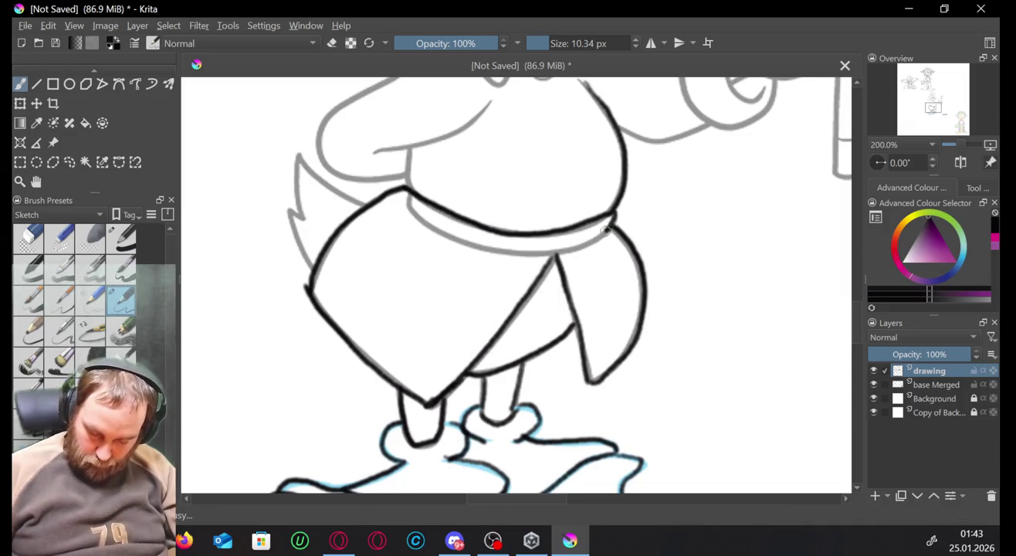
left_click_drag(611, 226, 521, 252)
mouse_move(462, 242)
left_mouse_down()
mouse_move(403, 187)
mouse_move(294, 210)
mouse_move(306, 268)
left_mouse_up()
key("ctrl+z")
key("ctrl+z")
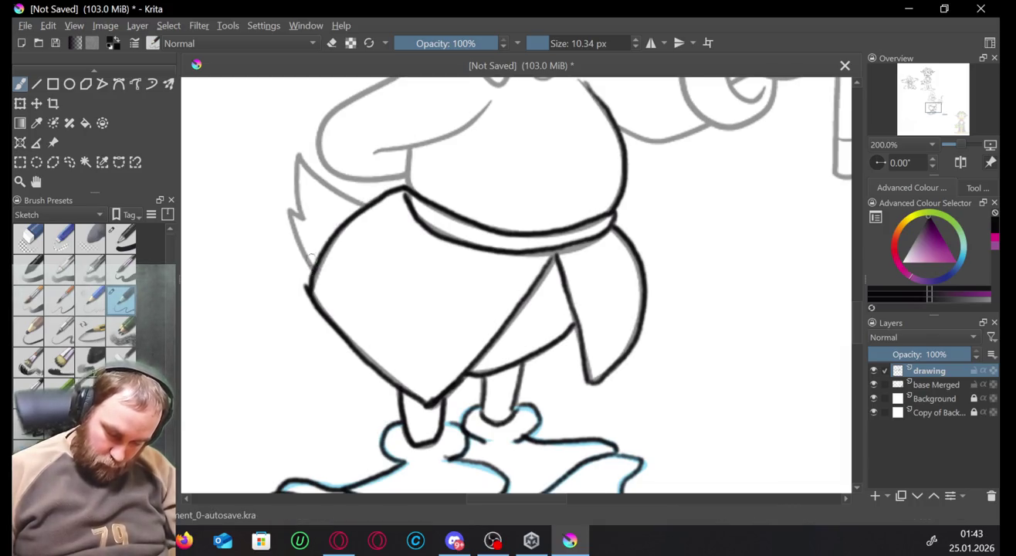
mouse_move(309, 266)
left_mouse_down()
mouse_move(292, 210)
mouse_move(312, 269)
left_mouse_up()
key("ctrl+z")
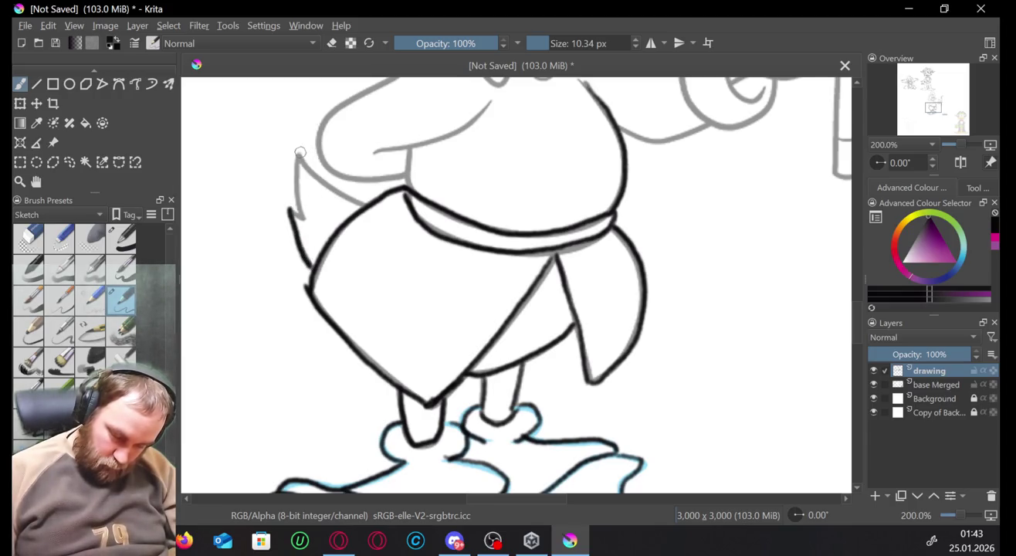
left_click_drag(299, 170, 304, 219)
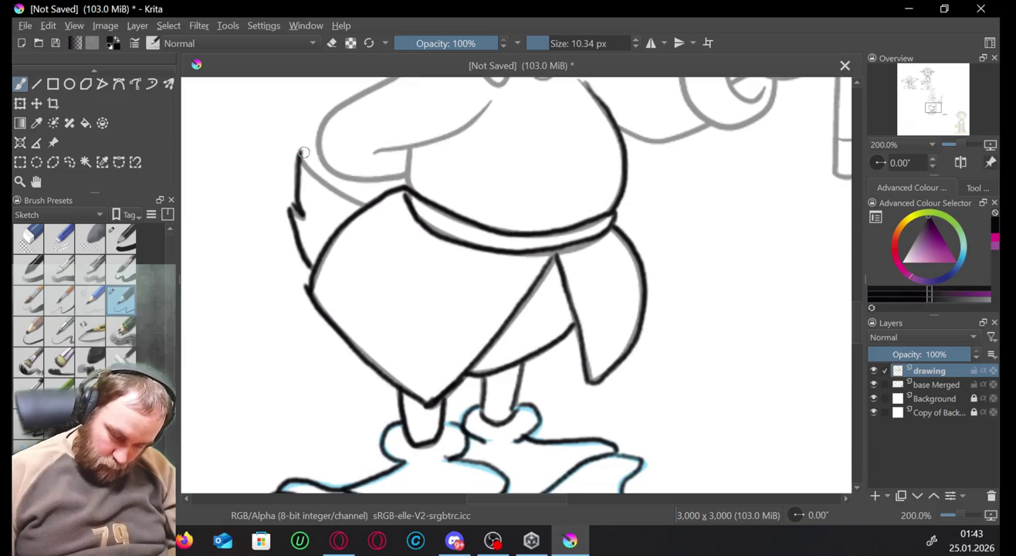
key("ctrl+z")
left_click_drag(299, 153, 302, 219)
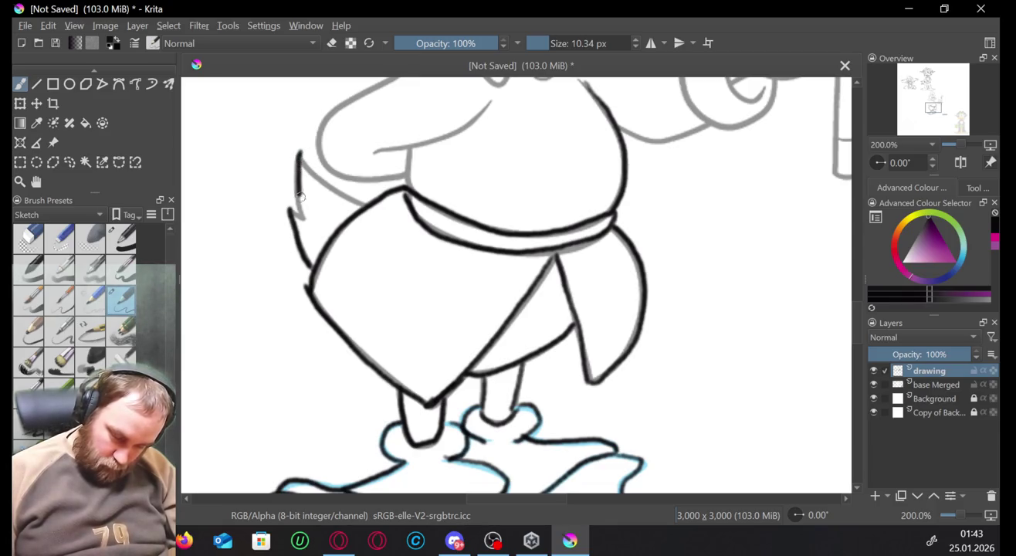
left_click_drag(302, 153, 367, 207)
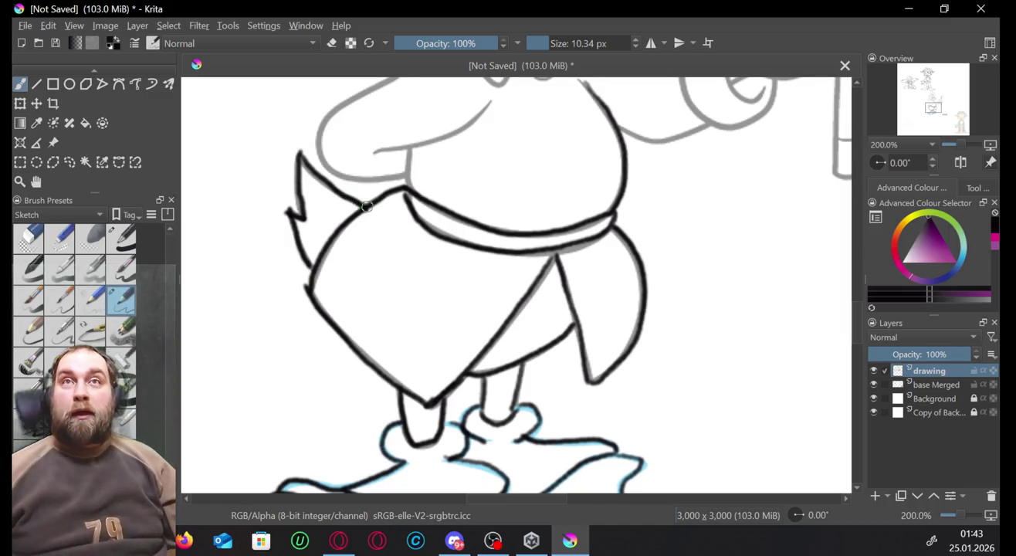
left_click(323, 533)
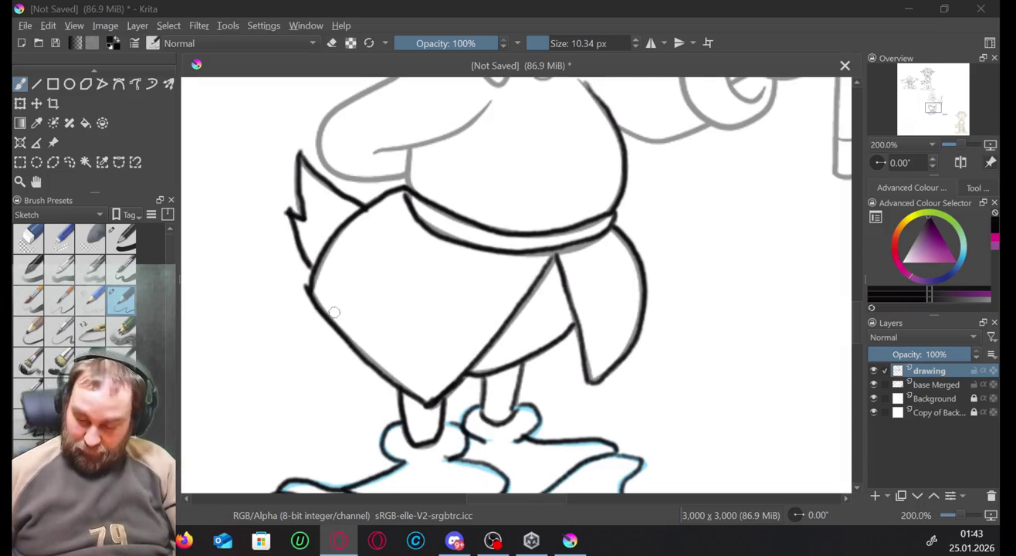
Ink the chest button, collar edge and belly outline.
left_click_drag(940, 112, 933, 129)
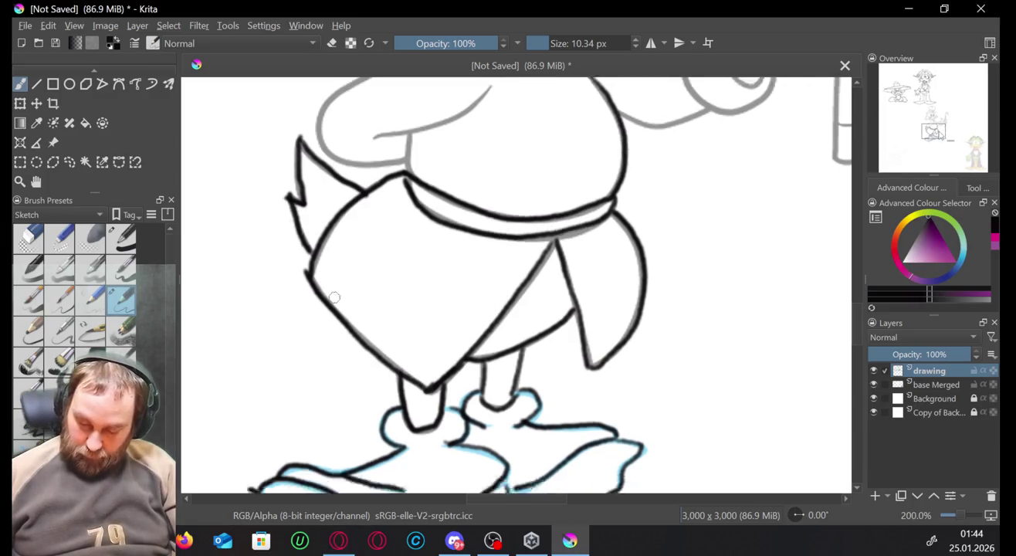
scroll(379, 400, "up", 3)
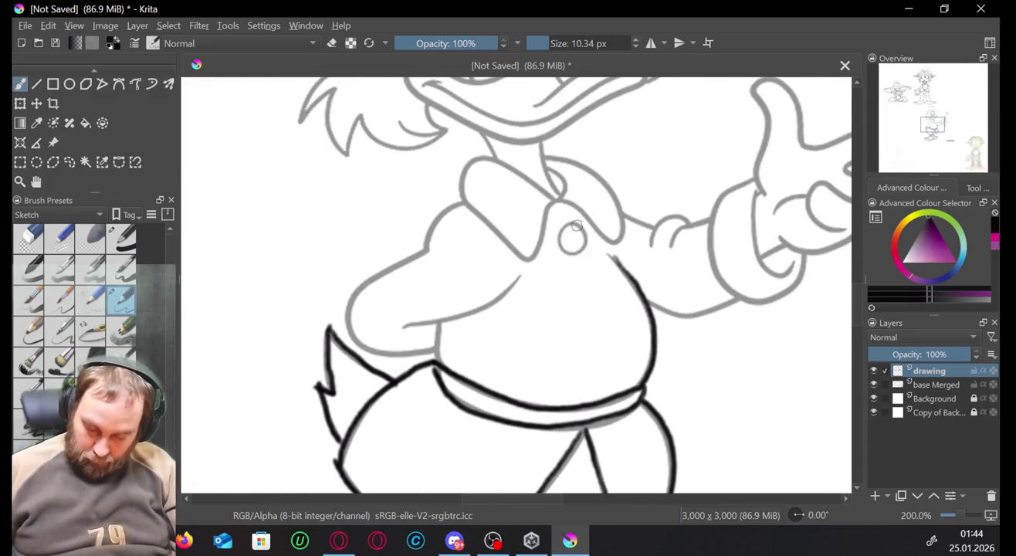
mouse_move(573, 224)
left_mouse_down()
mouse_move(561, 247)
mouse_move(590, 241)
mouse_move(571, 212)
mouse_move(526, 260)
mouse_move(462, 192)
left_mouse_up()
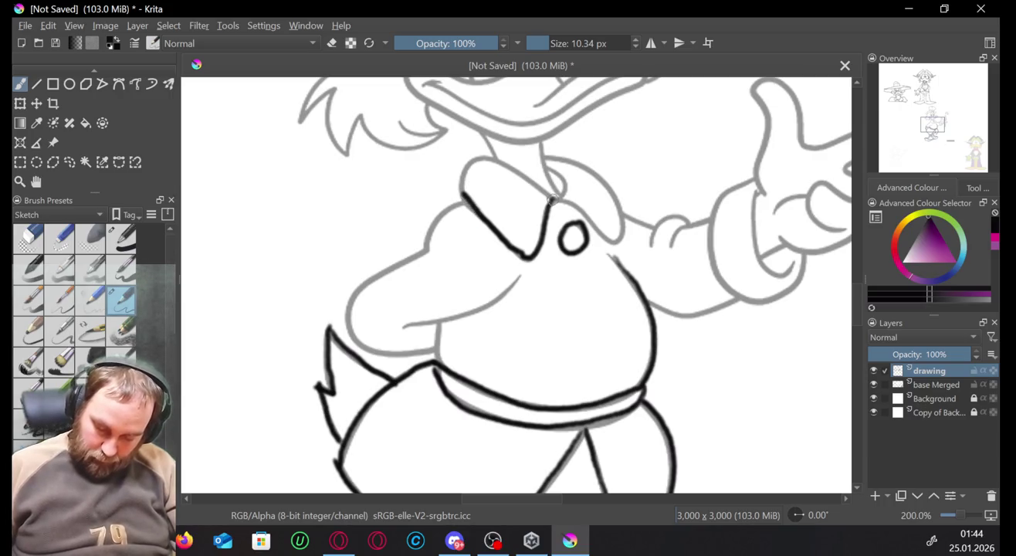
mouse_move(551, 200)
left_mouse_down()
mouse_move(487, 154)
mouse_move(462, 199)
left_mouse_up()
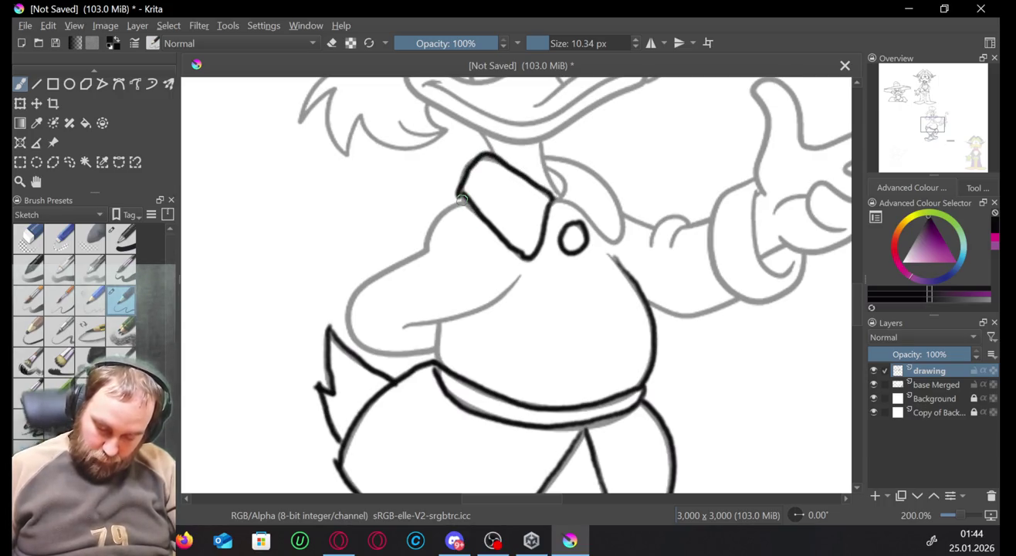
key("ctrl+z")
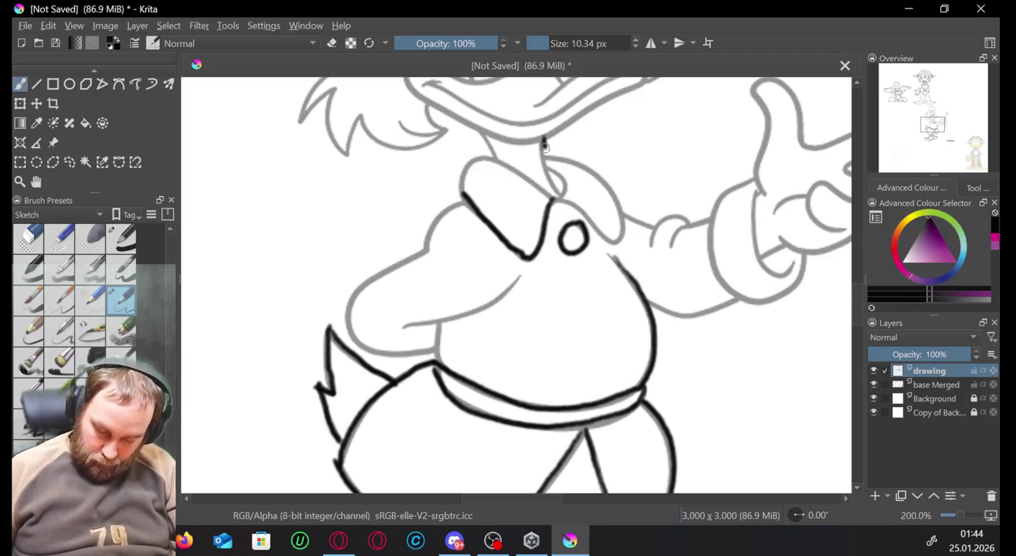
key("ctrl+z")
mouse_move(543, 137)
left_mouse_down()
mouse_move(554, 196)
mouse_move(479, 155)
mouse_move(434, 247)
left_mouse_up()
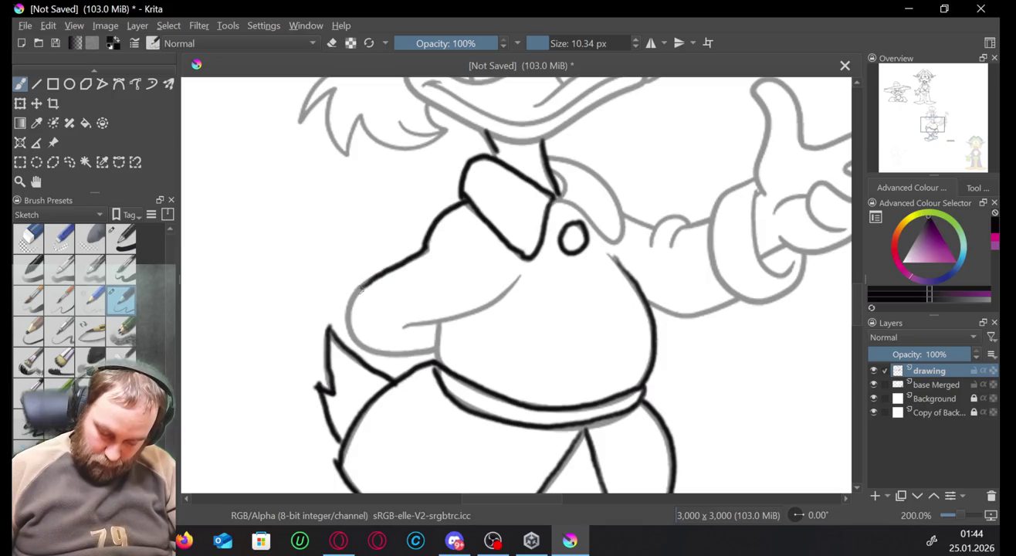
mouse_move(345, 325)
left_mouse_down()
mouse_move(369, 352)
mouse_move(421, 354)
mouse_move(438, 340)
left_mouse_up()
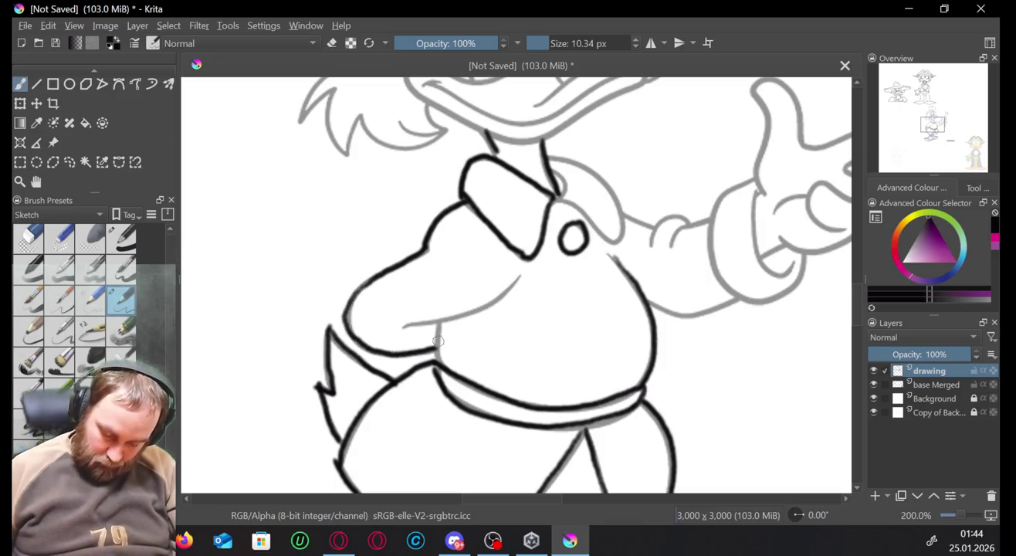
mouse_move(502, 295)
left_mouse_down()
mouse_move(464, 317)
mouse_move(404, 327)
mouse_move(436, 355)
left_mouse_up()
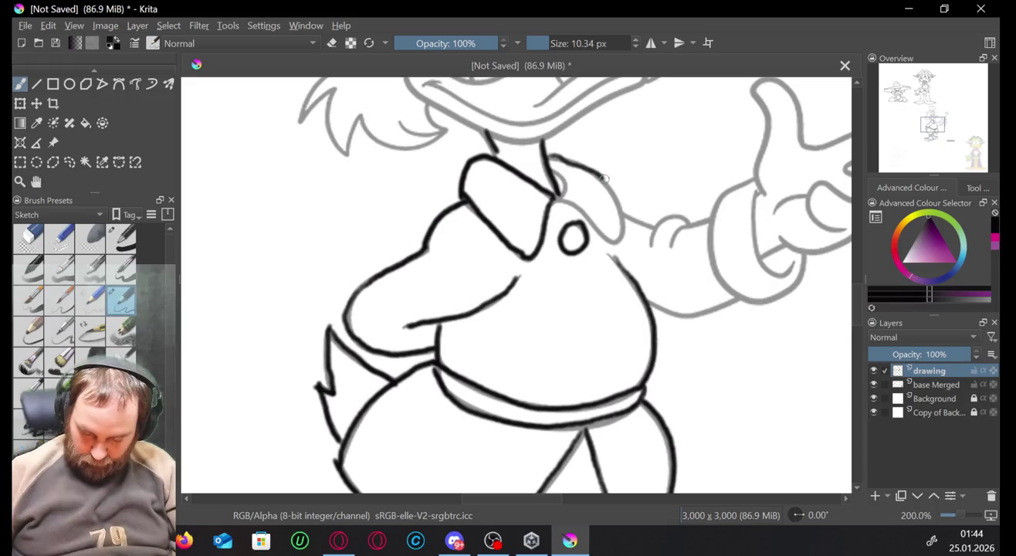
Ink the right shoulder line, undo a stray collar stroke, and pan toward the hand.
left_click_drag(550, 159, 622, 219)
key("ctrl+z")
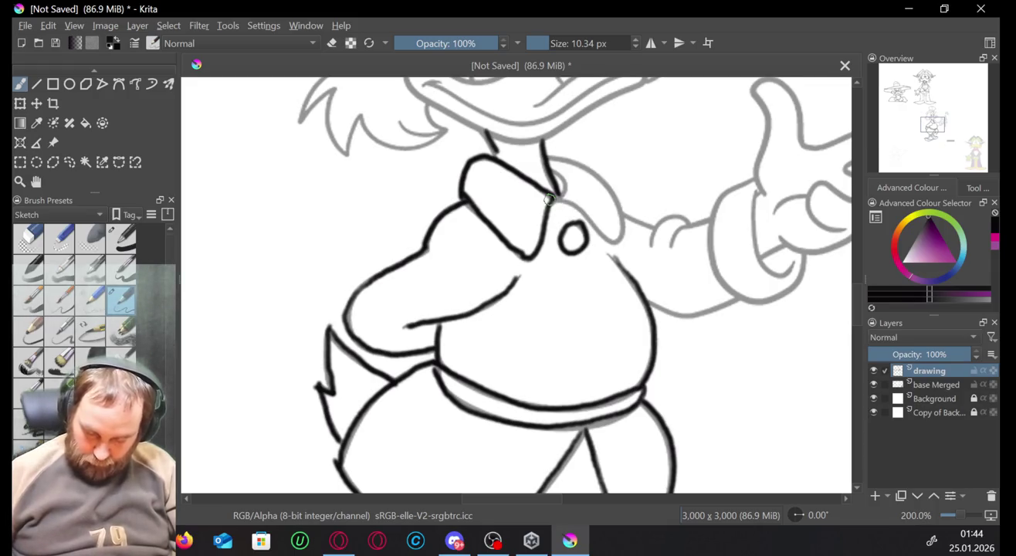
mouse_move(556, 195)
left_mouse_down()
mouse_move(616, 242)
mouse_move(624, 223)
mouse_move(607, 176)
mouse_move(554, 152)
left_mouse_up()
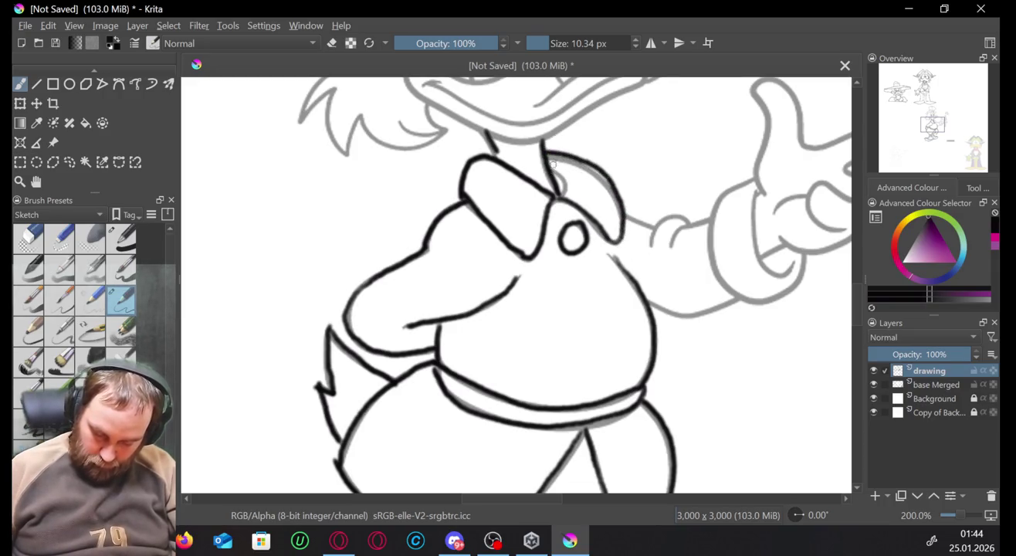
key("ctrl+z")
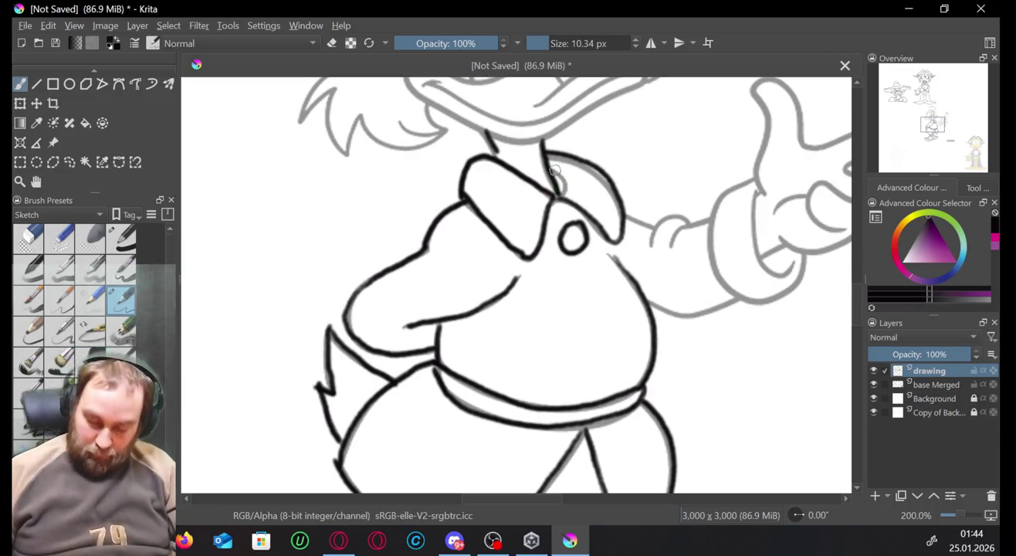
left_click_drag(486, 132, 497, 151)
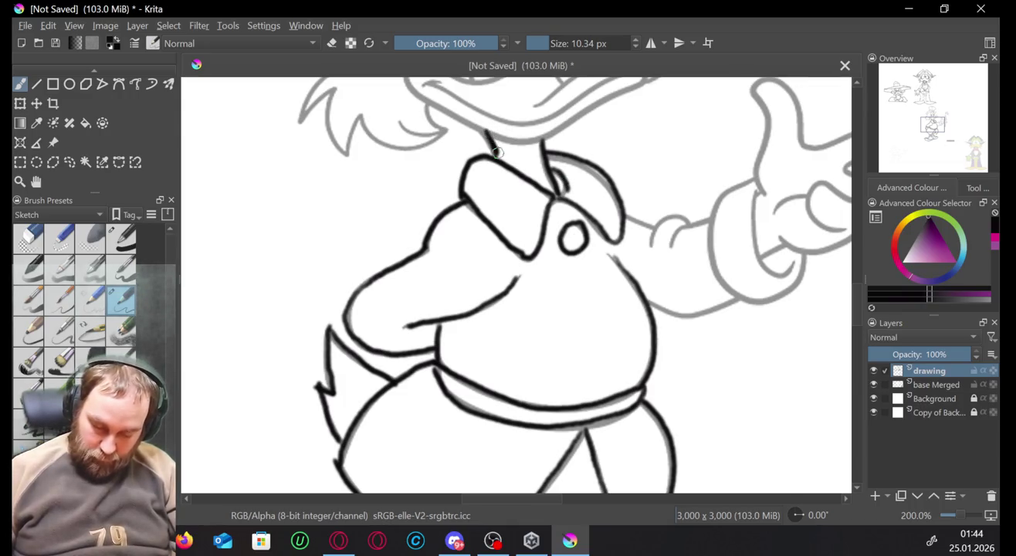
key("ctrl+z")
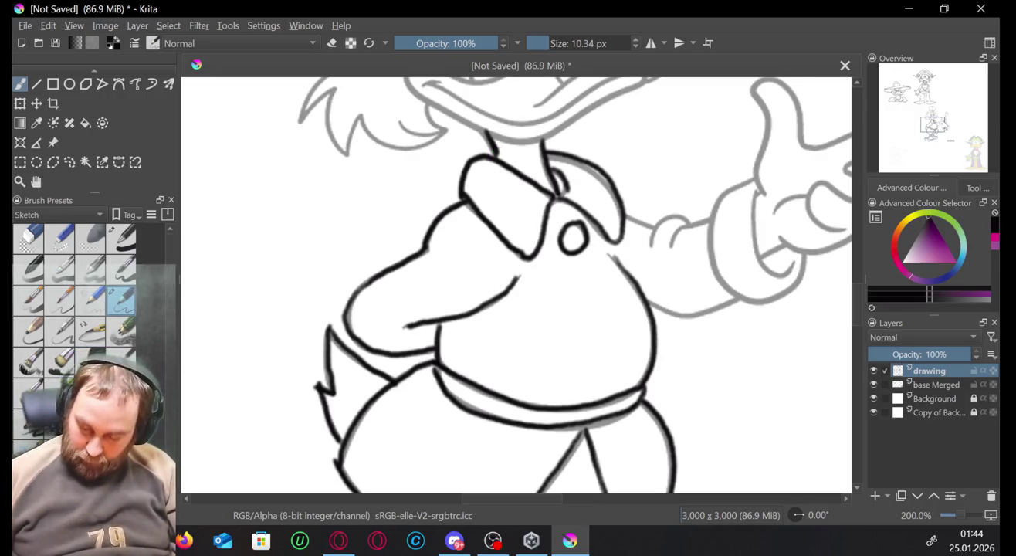
left_click(932, 130)
left_click_drag(932, 131, 936, 130)
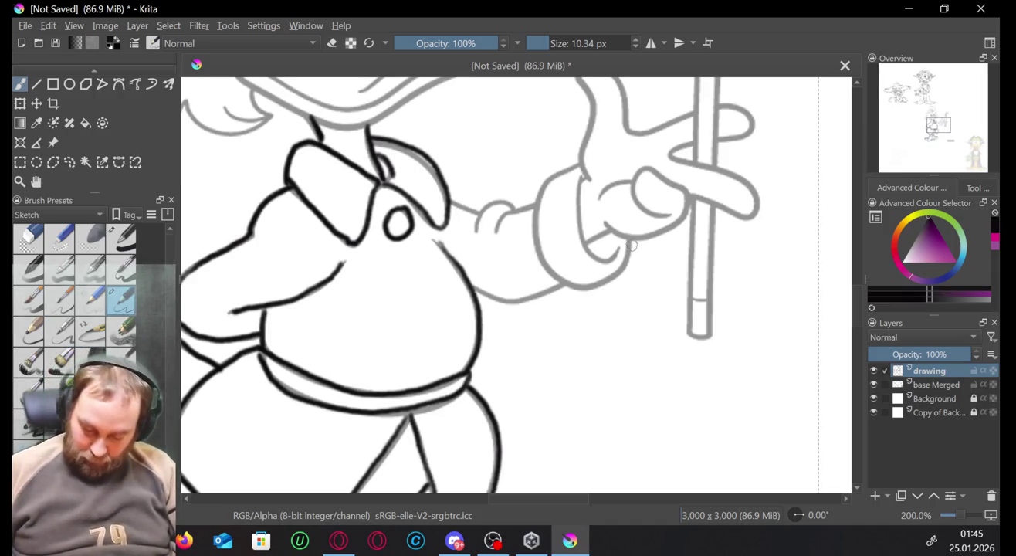
Ink the sleeve cuff and lower arm edge, redoing two misplaced hand strokes.
mouse_move(630, 236)
left_mouse_down()
mouse_move(603, 284)
mouse_move(569, 166)
left_mouse_up()
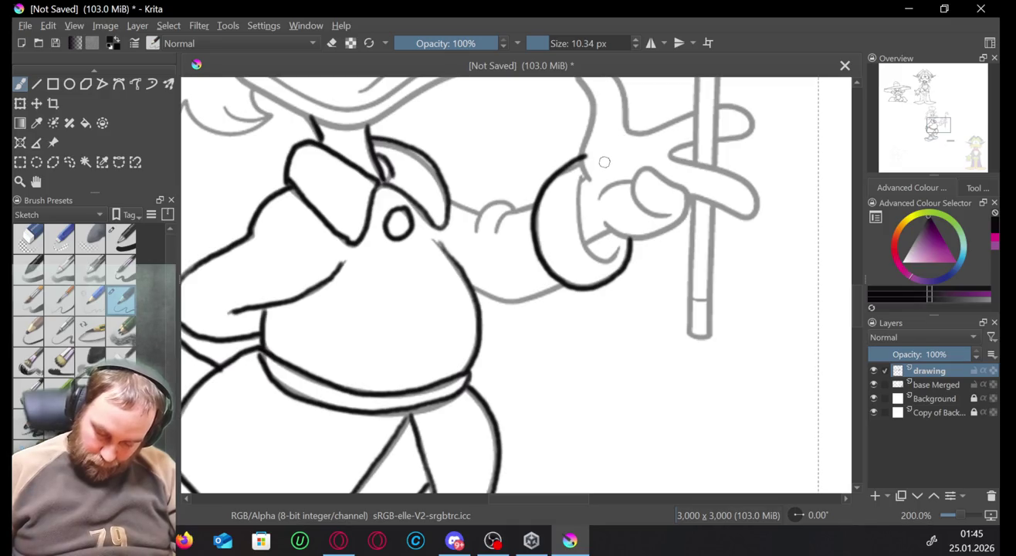
key("ctrl+z")
key("ctrl+z")
left_click_drag(580, 163, 543, 239)
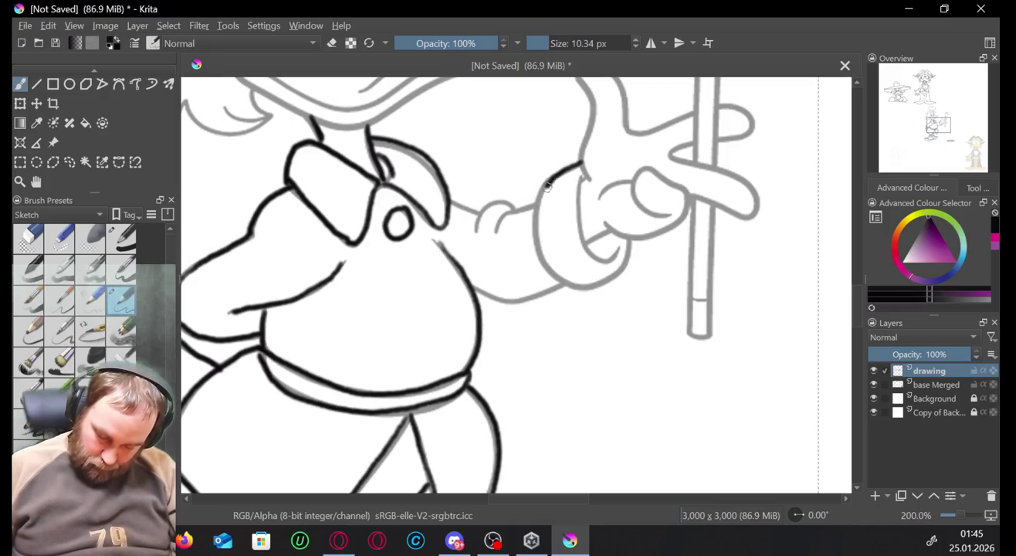
key("ctrl+z")
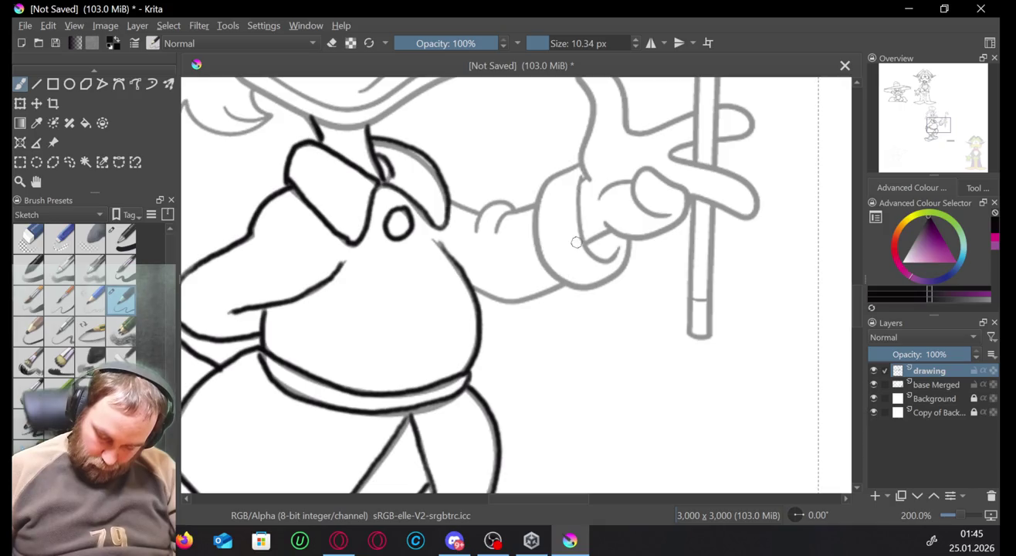
left_click_drag(579, 163, 547, 182)
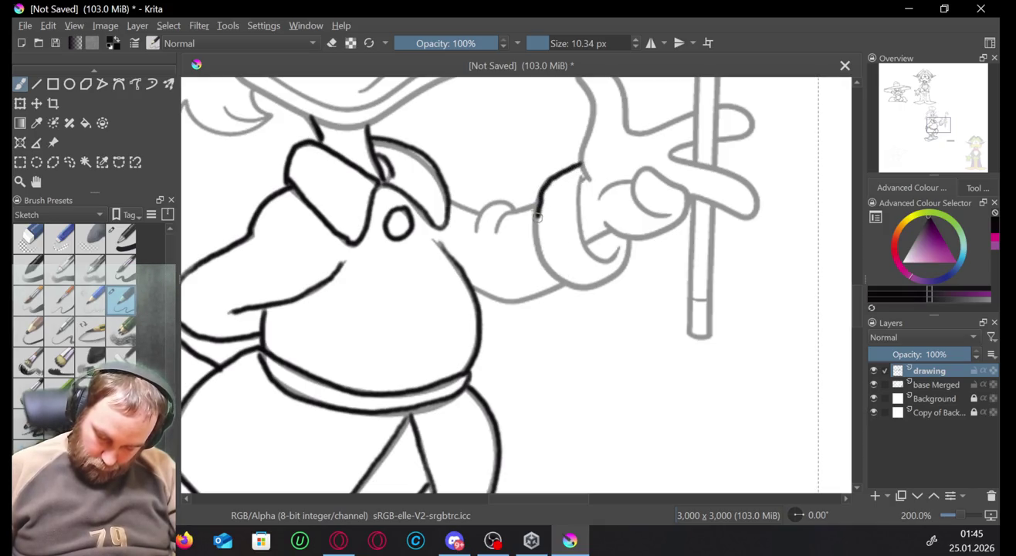
mouse_move(555, 274)
left_mouse_down()
mouse_move(576, 286)
mouse_move(634, 232)
mouse_move(587, 251)
mouse_move(575, 212)
mouse_move(580, 171)
left_mouse_up()
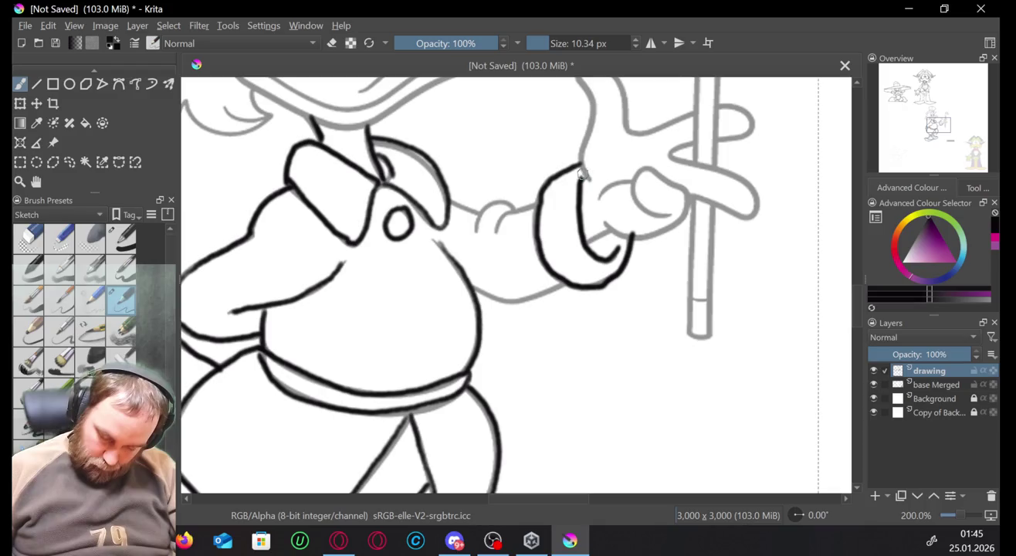
mouse_move(535, 203)
left_mouse_down()
mouse_move(499, 198)
mouse_move(475, 219)
mouse_move(446, 203)
left_mouse_up()
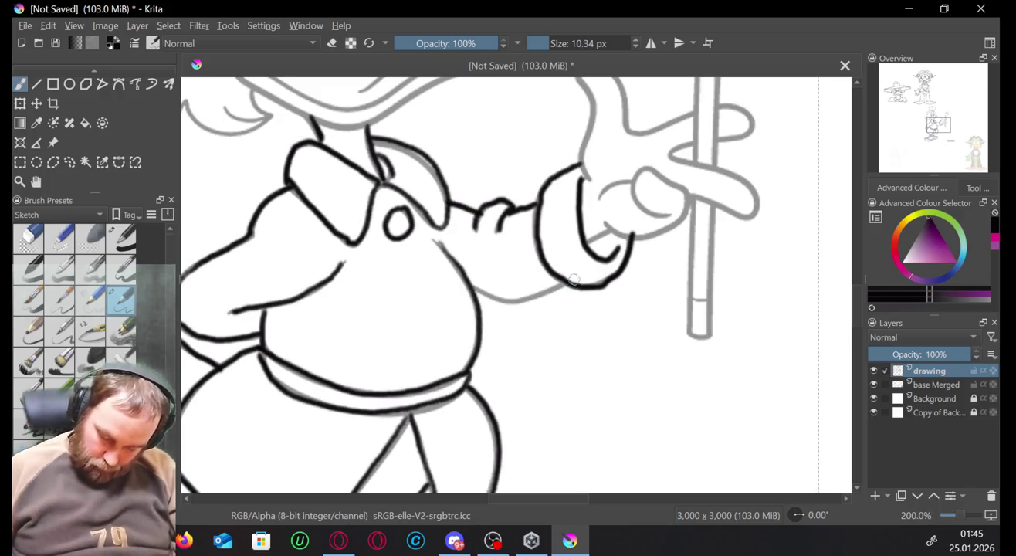
left_click_drag(564, 282, 491, 297)
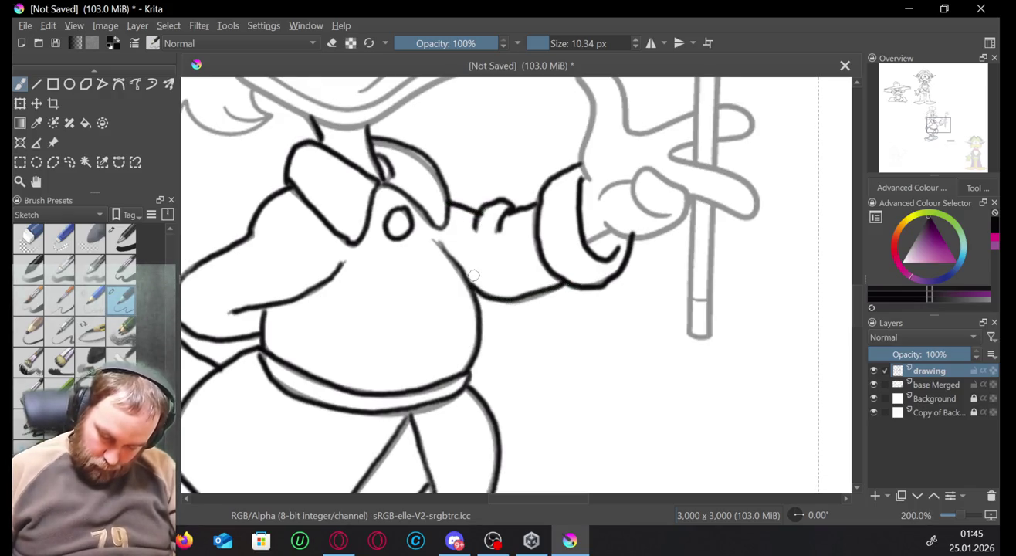
Ink the thumb's lower edge and the pointing finger's tip, top and bottom.
mouse_move(591, 237)
left_mouse_down()
mouse_move(616, 225)
mouse_move(645, 236)
left_mouse_up()
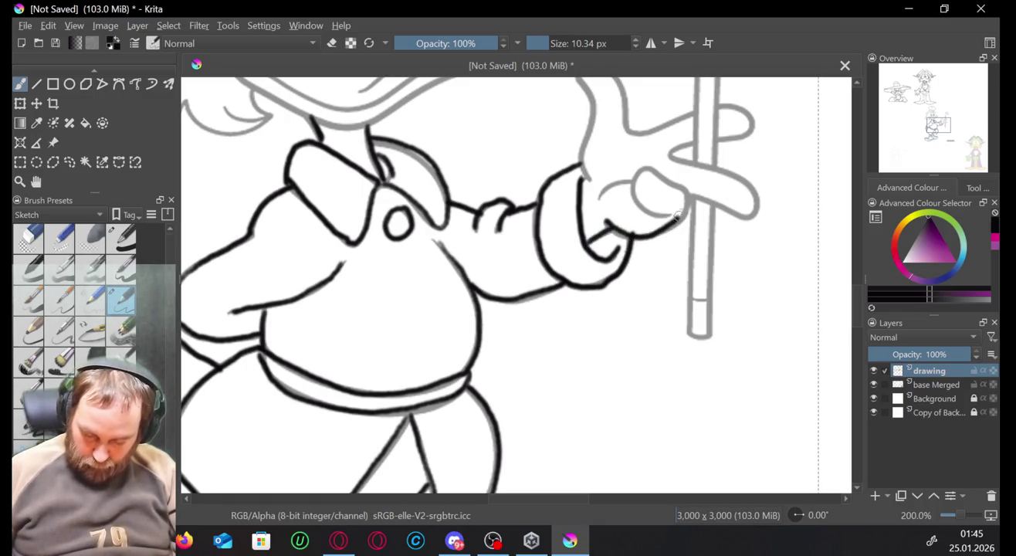
mouse_move(669, 180)
left_mouse_down()
mouse_move(645, 166)
mouse_move(635, 195)
left_mouse_up()
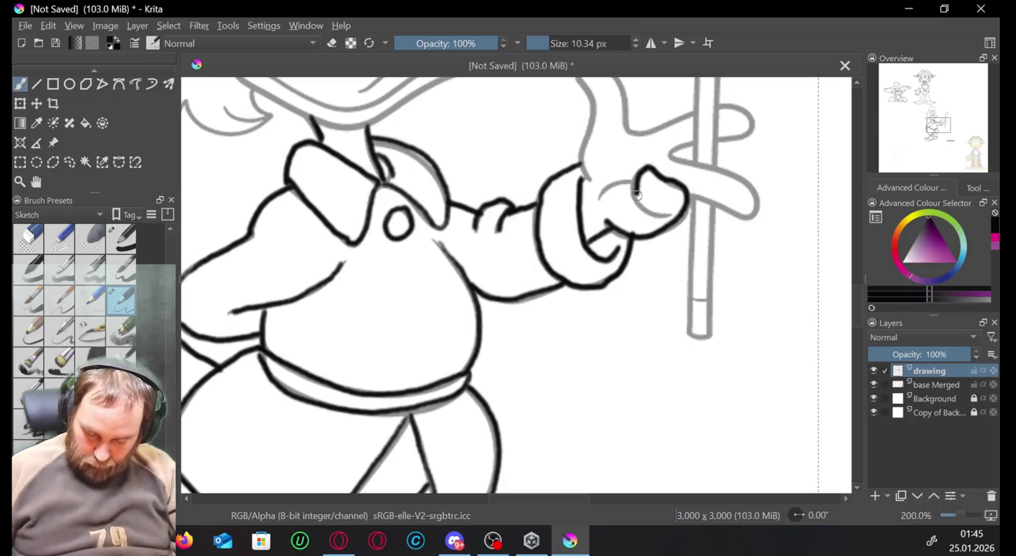
key("ctrl+z")
key("ctrl+z")
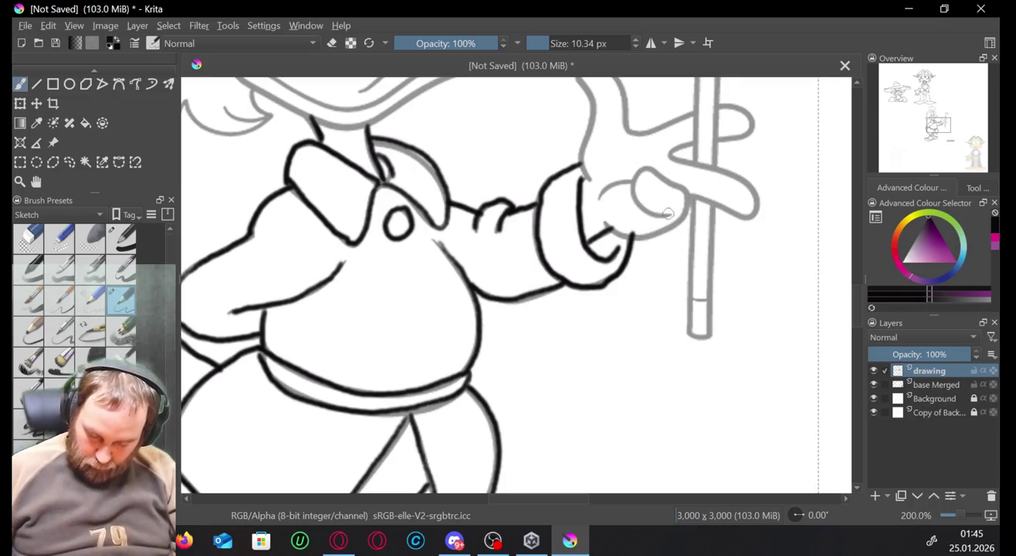
left_click_drag(639, 203, 635, 177)
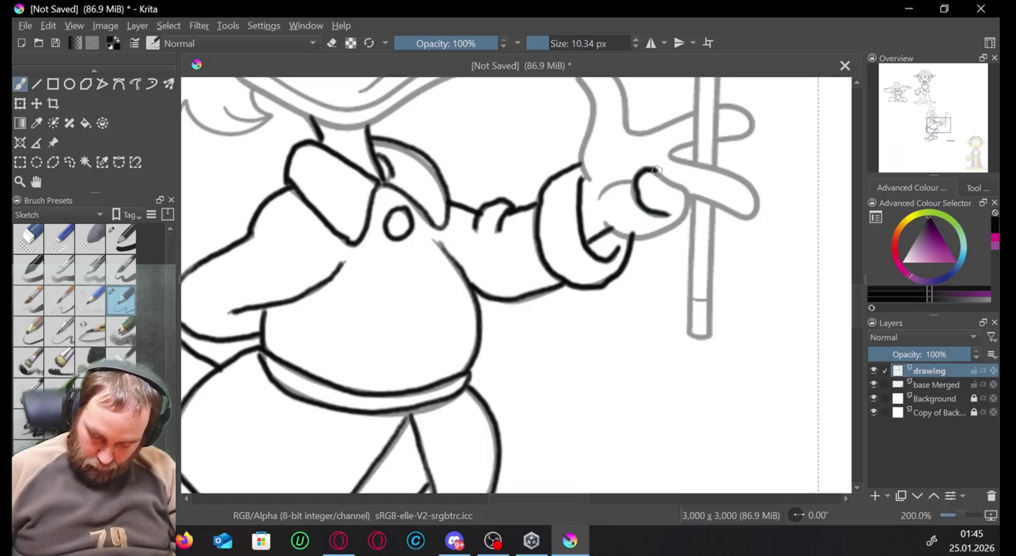
mouse_move(684, 218)
left_mouse_down()
mouse_move(649, 232)
mouse_move(602, 218)
left_mouse_up()
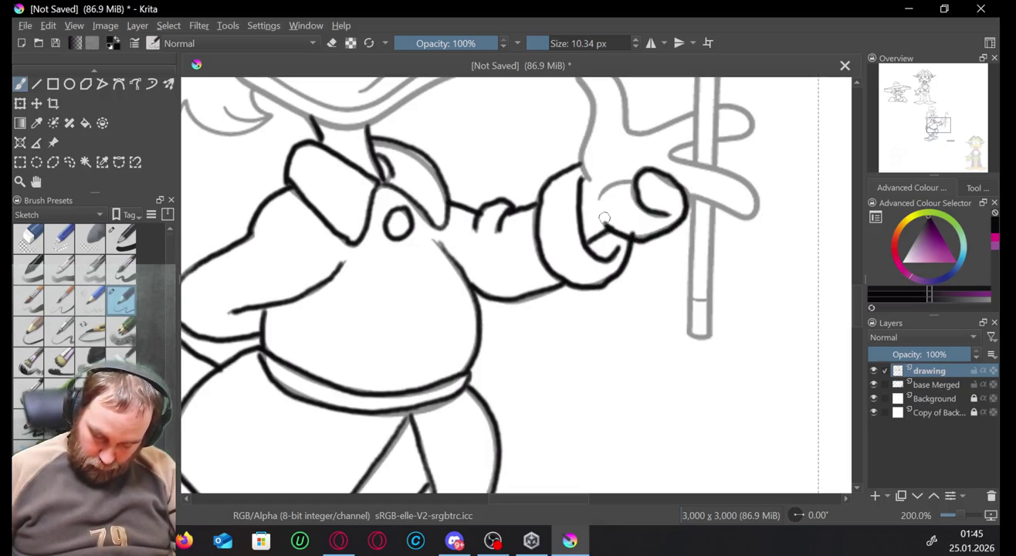
mouse_move(641, 185)
left_mouse_down()
mouse_move(625, 178)
mouse_move(596, 198)
left_mouse_up()
left_click_drag(938, 127, 936, 123)
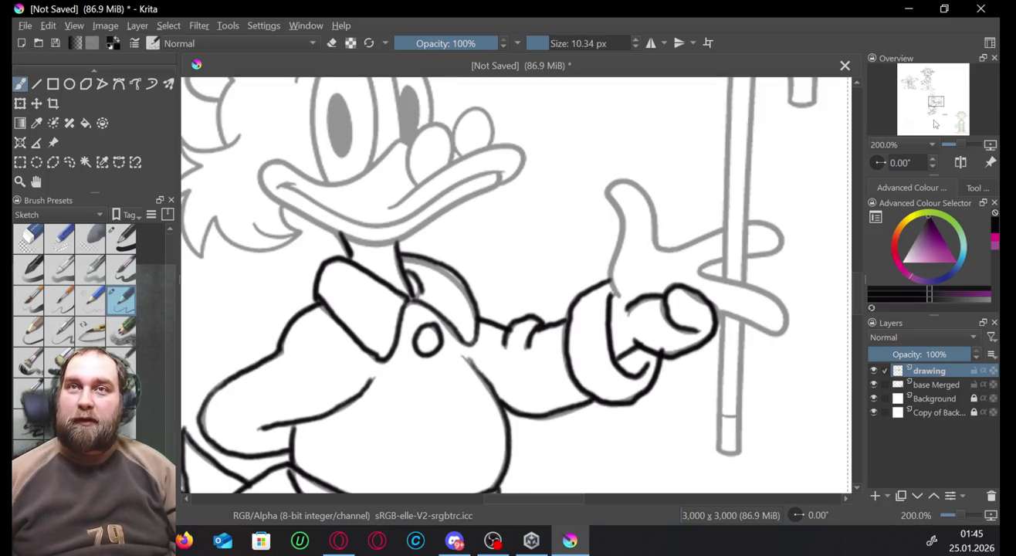
left_click(873, 385)
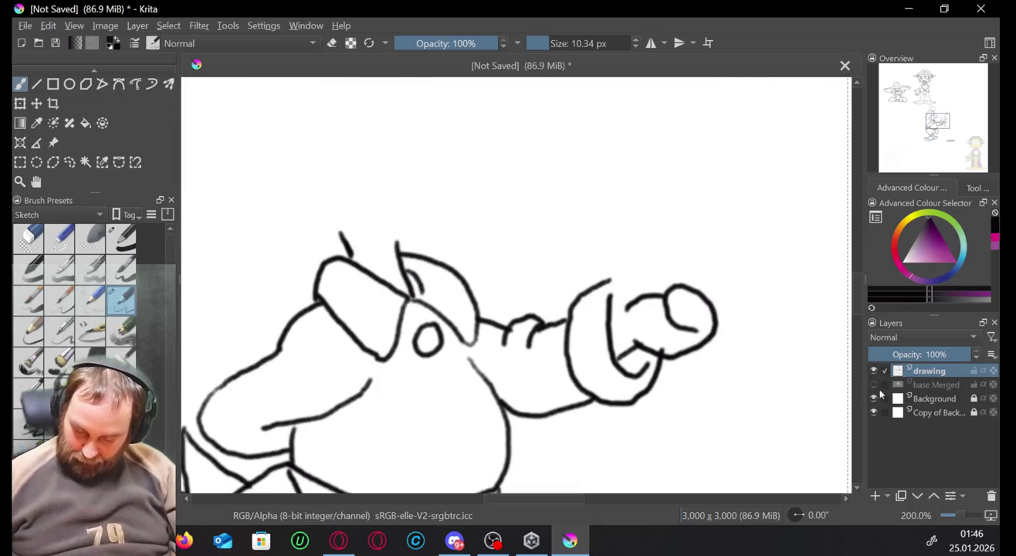
double_click(873, 385)
left_click(874, 385)
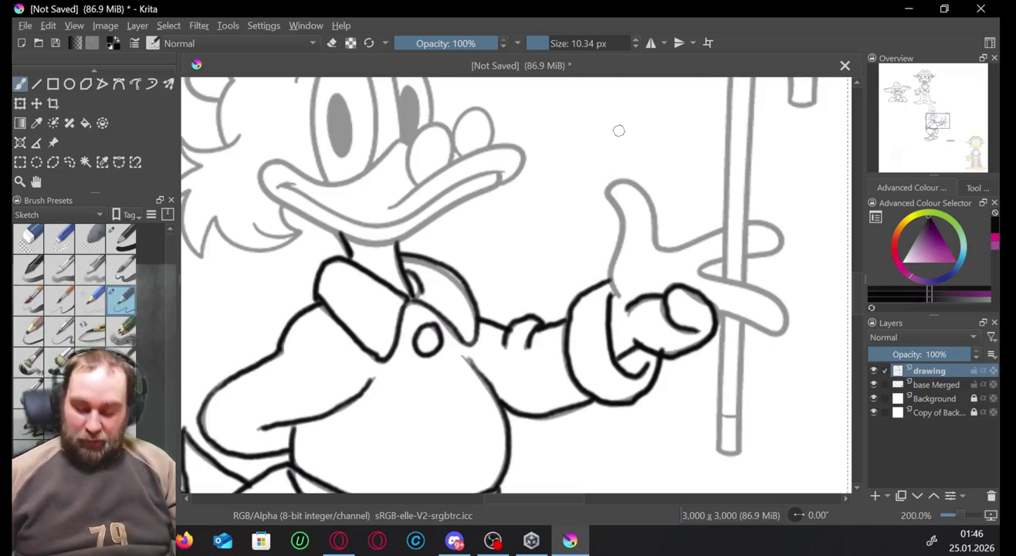
mouse_move(548, 127)
left_mouse_down()
mouse_move(550, 219)
mouse_move(571, 224)
left_mouse_up()
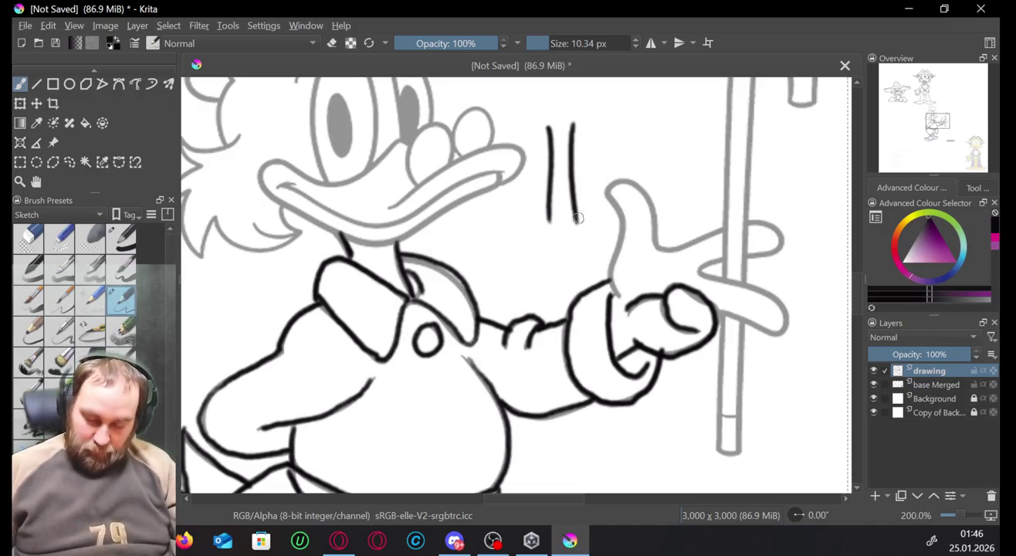
left_click_drag(599, 118, 601, 223)
left_click_drag(533, 157, 617, 127)
left_click_drag(529, 202, 622, 150)
left_click_drag(539, 226, 609, 185)
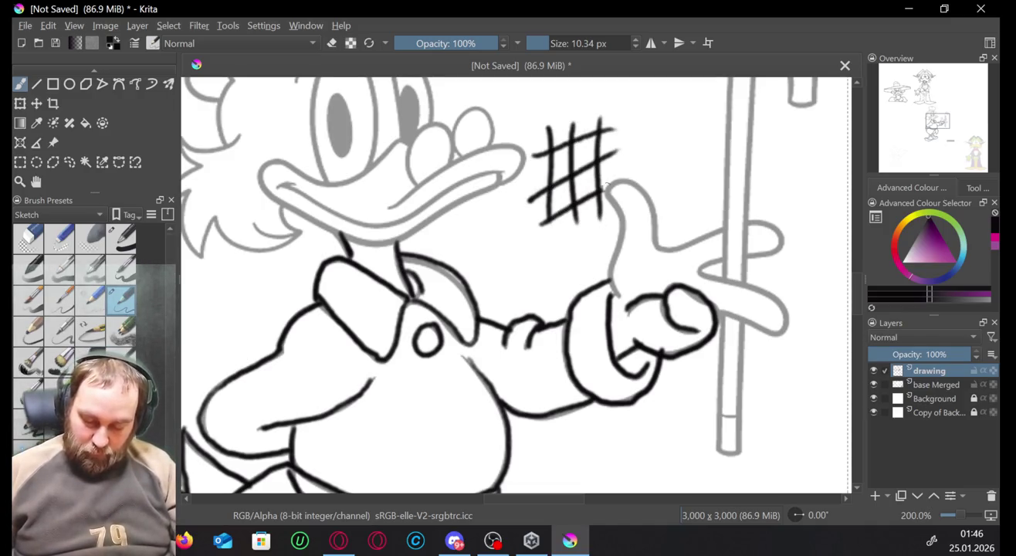
left_click_drag(559, 147, 552, 175)
mouse_move(594, 135)
left_mouse_down()
mouse_move(574, 165)
mouse_move(550, 162)
mouse_move(608, 158)
left_mouse_up()
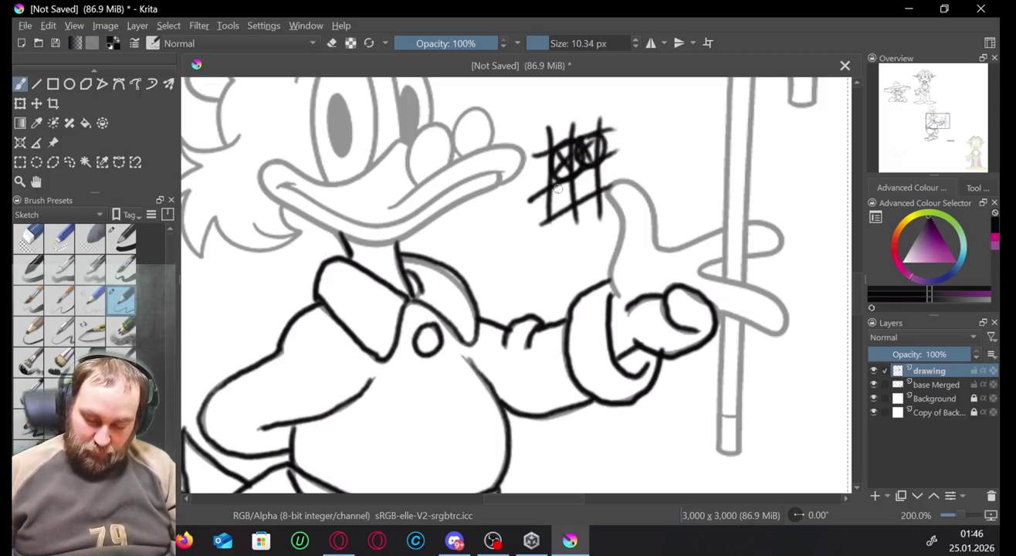
mouse_move(564, 183)
left_mouse_down()
mouse_move(563, 197)
mouse_move(594, 172)
left_mouse_up()
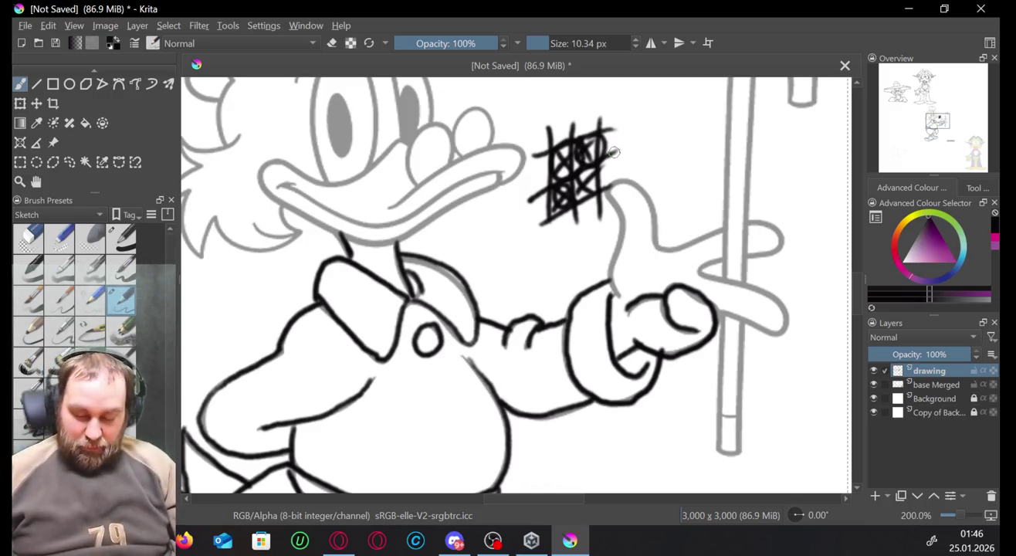
key("ctrl+z")
key("ctrl+z")
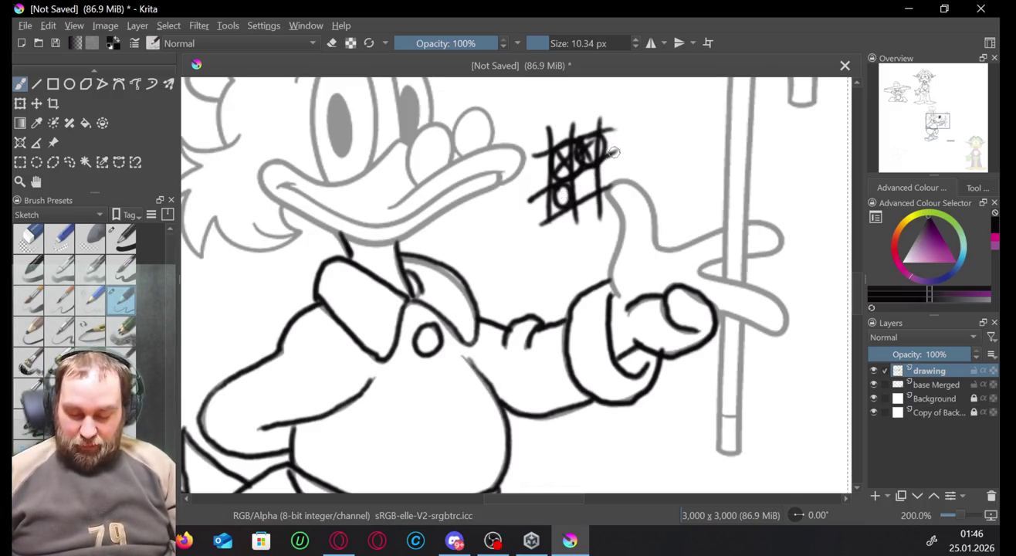
key("ctrl+z")
key("ctrl+z")
key("ctrl+z")
key("ctrl+z")
key("ctrl+z")
key("ctrl+z")
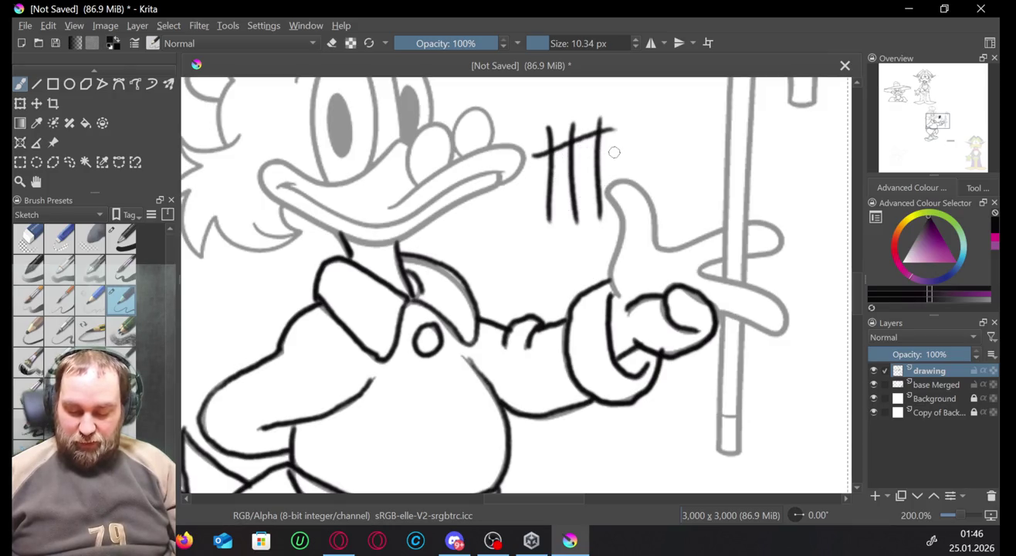
key("ctrl+z")
key("ctrl+z")
key("ctrl+z")
key("ctrl+z")
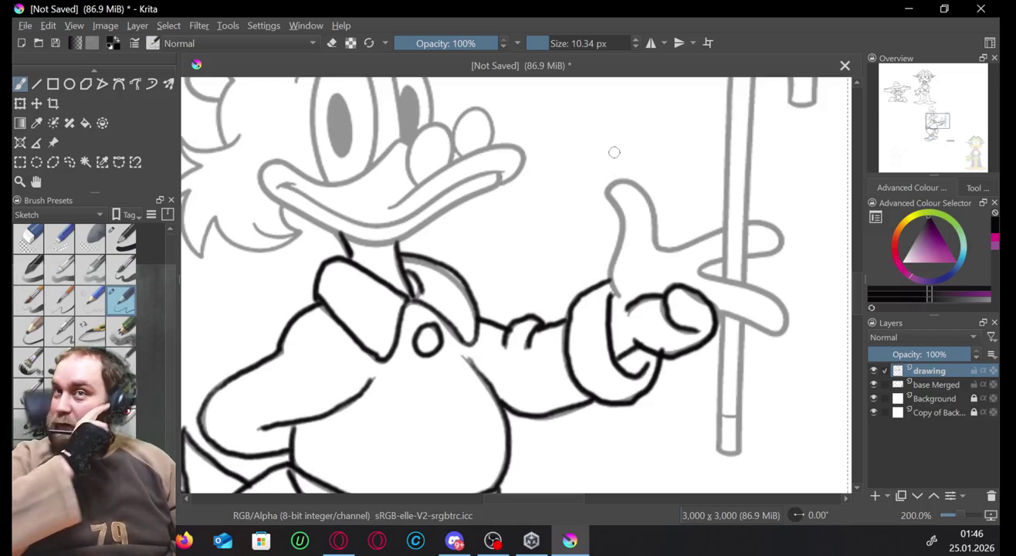
left_click_drag(553, 110, 552, 172)
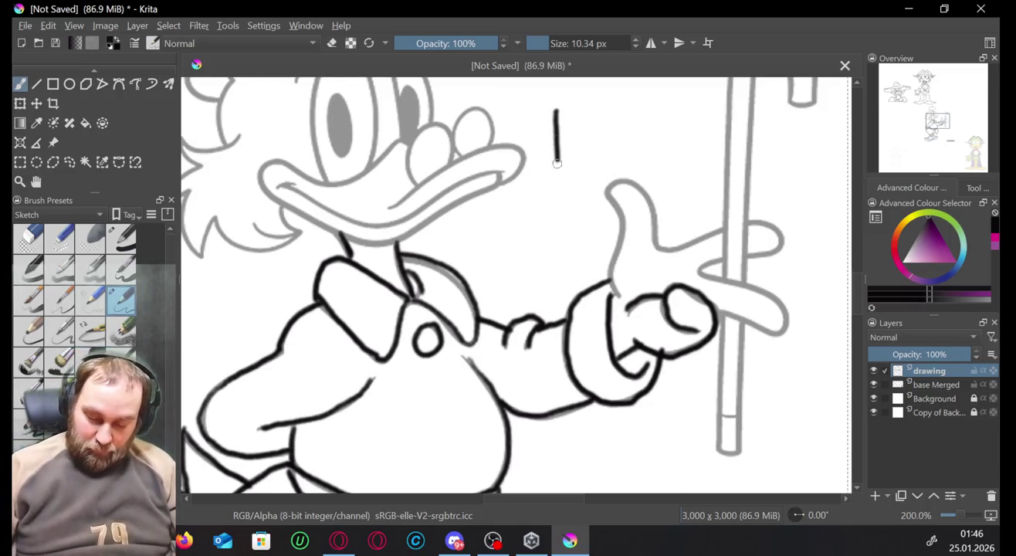
left_click_drag(596, 107, 596, 165)
left_click_drag(548, 113, 622, 102)
mouse_move(546, 176)
left_mouse_down()
mouse_move(602, 166)
mouse_move(656, 113)
mouse_move(626, 82)
left_mouse_up()
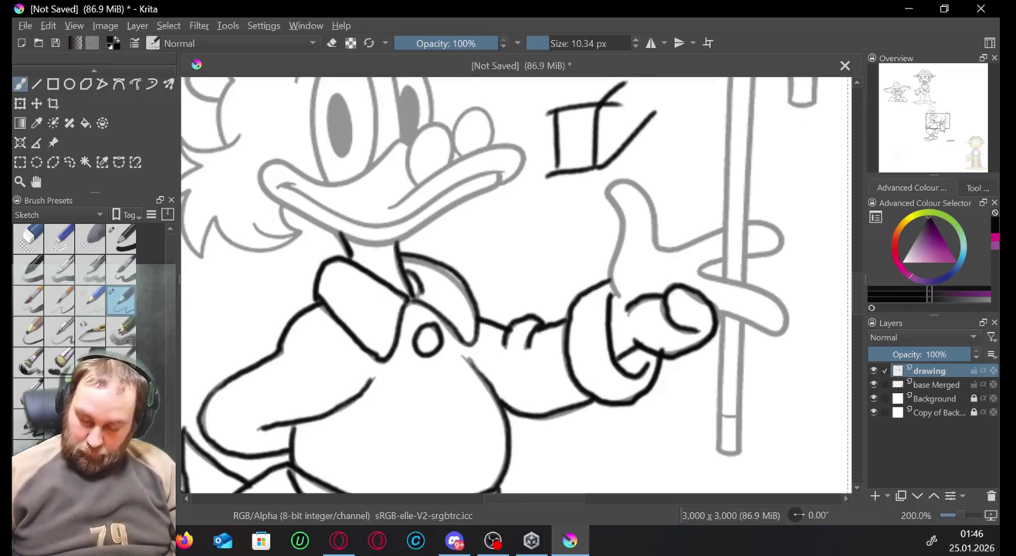
mouse_move(553, 109)
left_mouse_down()
mouse_move(522, 417)
mouse_move(539, 378)
mouse_move(600, 376)
left_mouse_up()
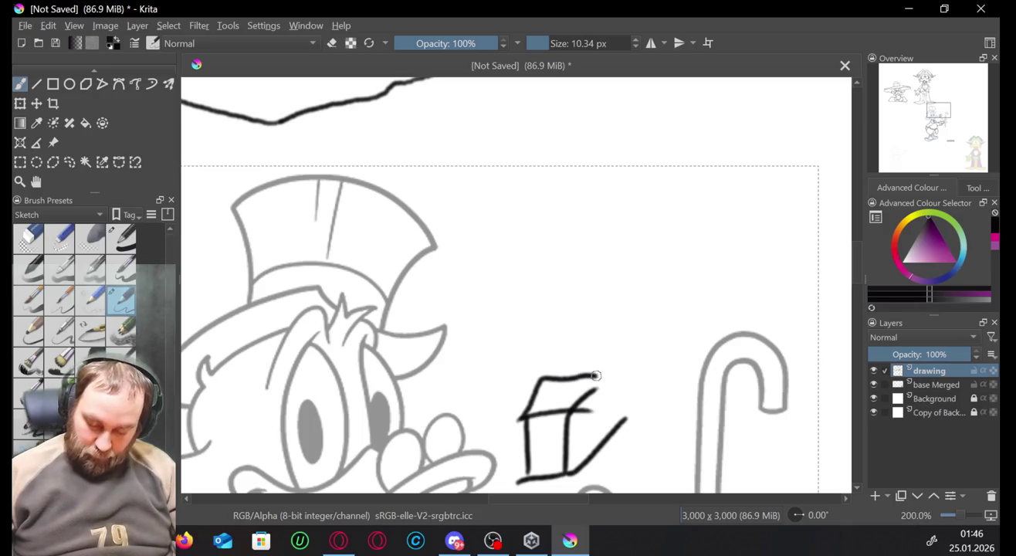
key("ctrl+z")
key("ctrl+z")
key("ctrl+z")
key("ctrl+z")
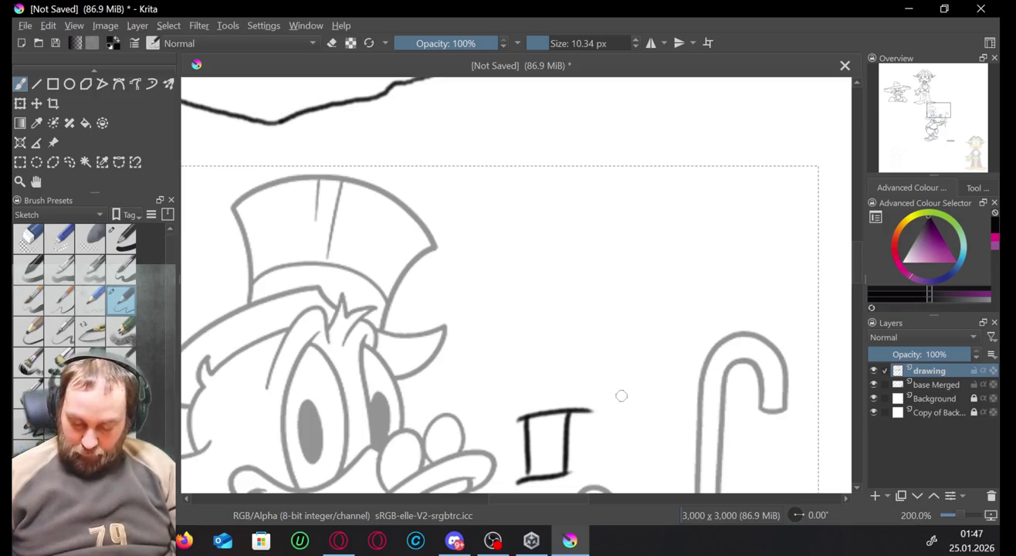
key("ctrl+z")
key("ctrl+z")
key("ctrl+z")
key("ctrl+z")
left_click_drag(533, 247, 533, 303)
left_click_drag(578, 255, 587, 306)
mouse_move(535, 247)
left_mouse_down()
mouse_move(584, 248)
mouse_move(584, 212)
left_mouse_up()
mouse_move(580, 249)
left_mouse_down()
mouse_move(615, 224)
mouse_move(600, 210)
left_mouse_up()
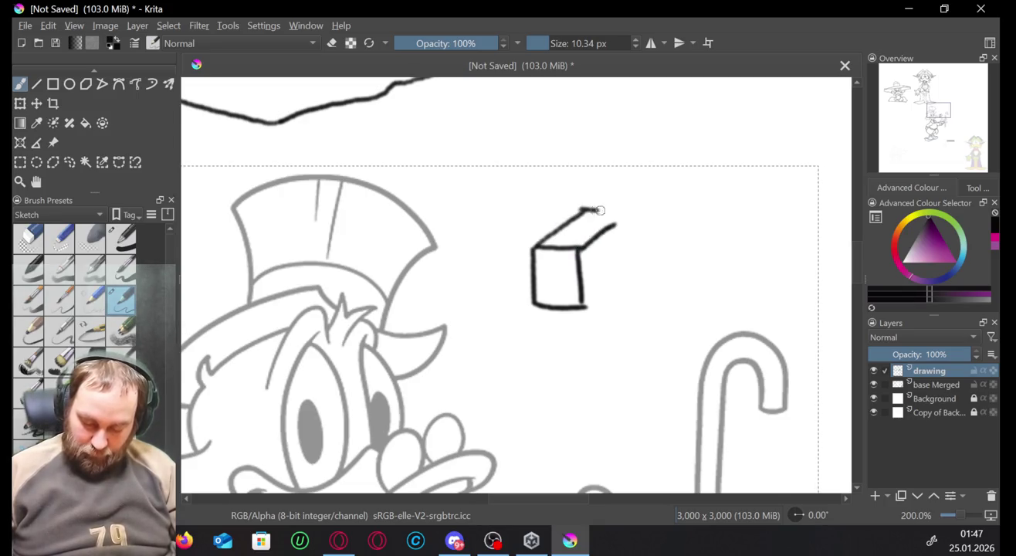
left_click_drag(587, 304, 628, 274)
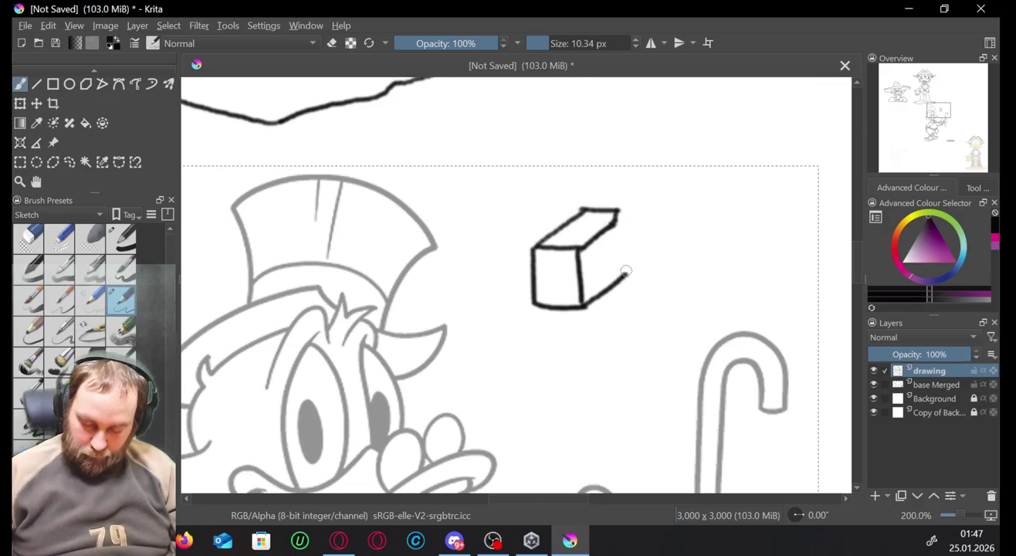
key("ctrl+z")
key("ctrl+z")
key("ctrl+z")
key("ctrl+z")
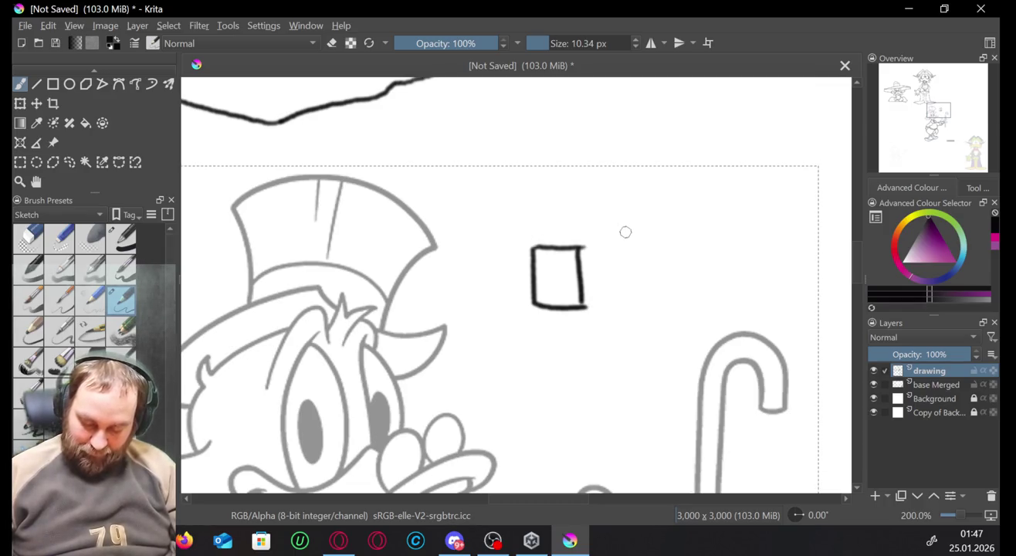
key("ctrl+z")
key("ctrl+z")
key("ctrl+z")
key("ctrl+z")
mouse_move(494, 234)
left_mouse_down()
mouse_move(495, 290)
mouse_move(549, 288)
mouse_move(548, 229)
mouse_move(495, 229)
mouse_move(532, 202)
mouse_move(573, 207)
left_mouse_up()
left_click_drag(551, 288, 583, 255)
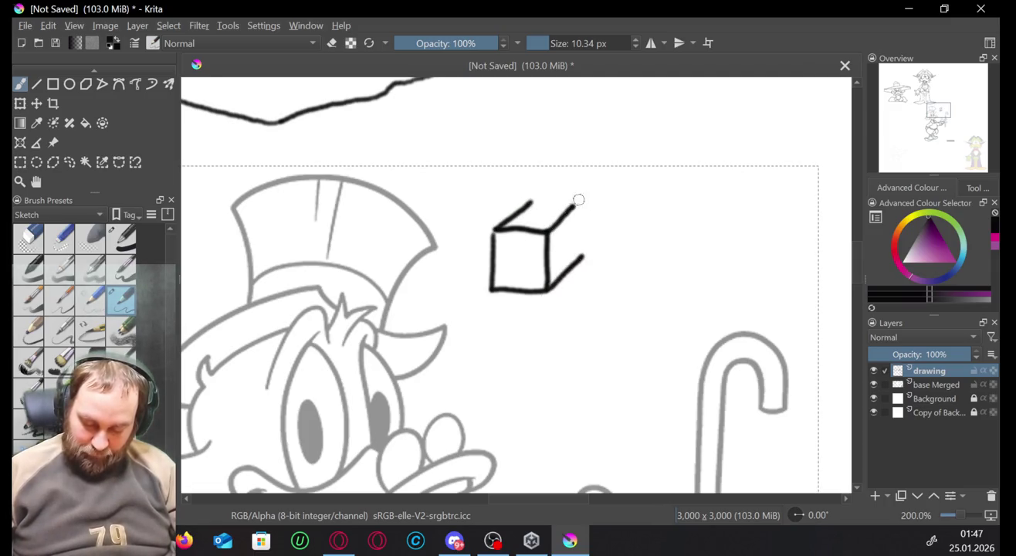
mouse_move(574, 208)
left_mouse_down()
mouse_move(584, 257)
mouse_move(573, 224)
mouse_move(545, 200)
left_mouse_up()
key("ctrl+z")
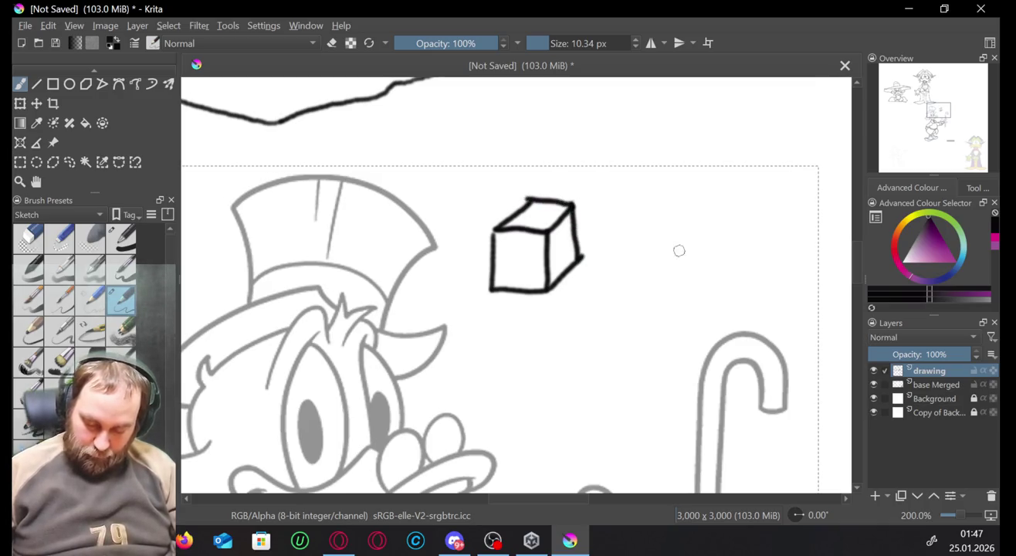
mouse_move(638, 194)
left_mouse_down()
mouse_move(638, 259)
mouse_move(660, 242)
mouse_move(641, 199)
mouse_move(665, 245)
left_mouse_up()
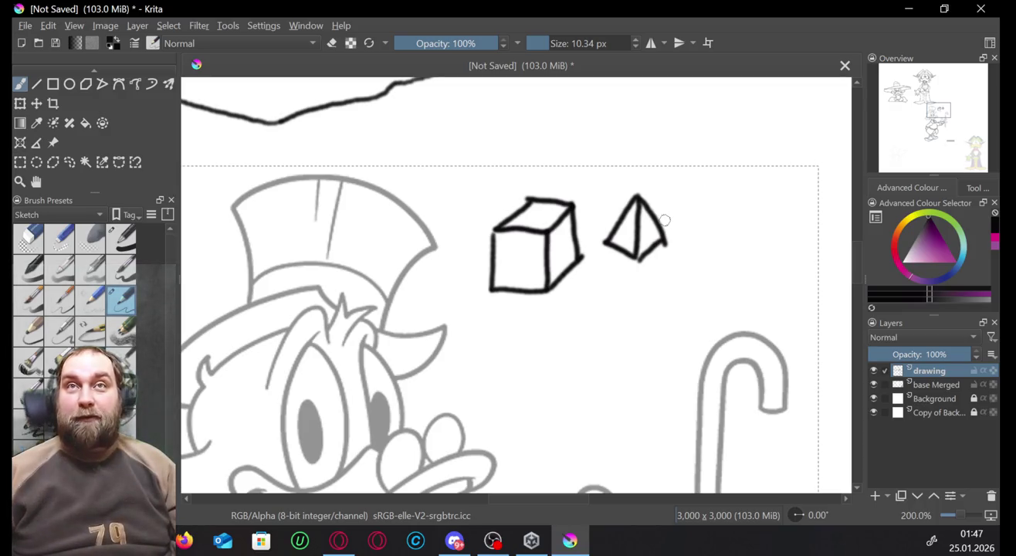
key("ctrl+z")
key("ctrl+z")
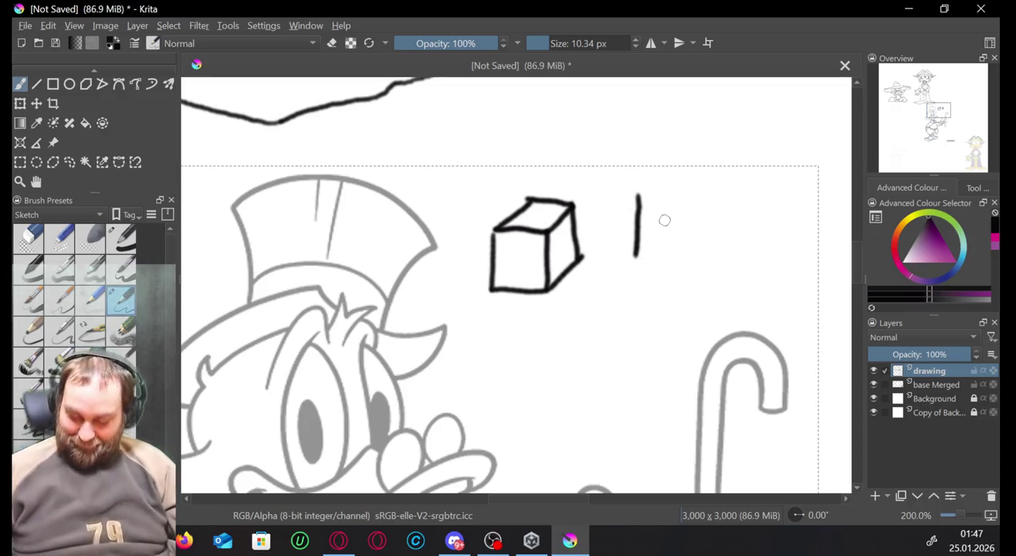
key("ctrl+z")
key("ctrl+z")
key("ctrl+z")
key("ctrl+z")
key("ctrl+z")
key("ctrl+z")
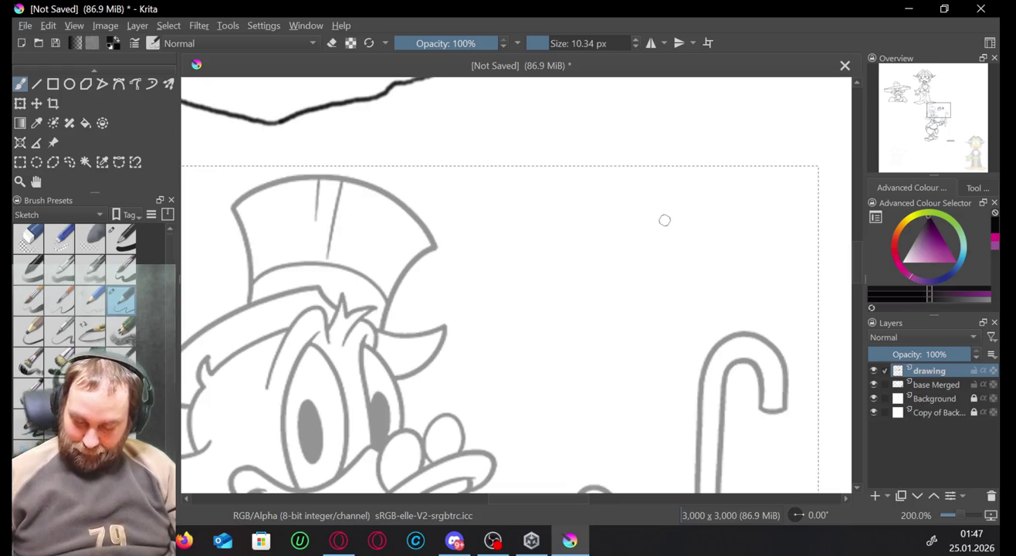
Ink the thumb, the hand's edge and the fingers wrapped around the cane.
scroll(517, 284, "down", 5)
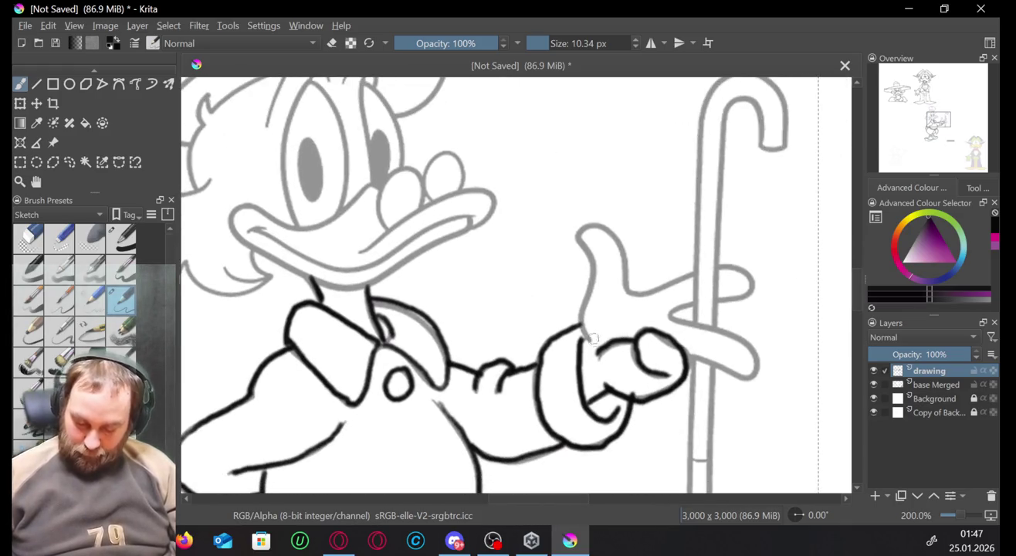
left_click_drag(581, 330, 586, 300)
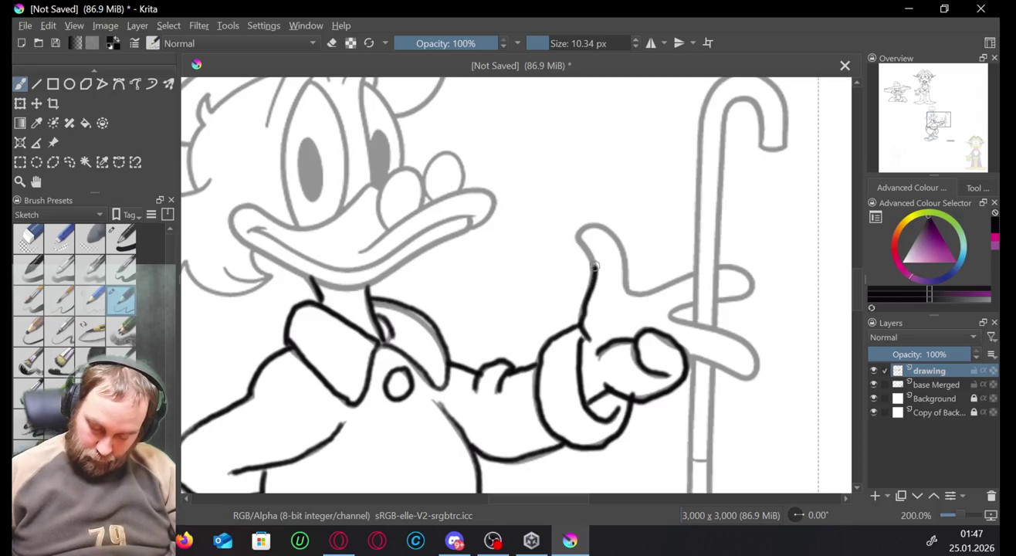
mouse_move(583, 239)
left_mouse_down()
mouse_move(586, 229)
mouse_move(627, 269)
mouse_move(630, 290)
left_mouse_up()
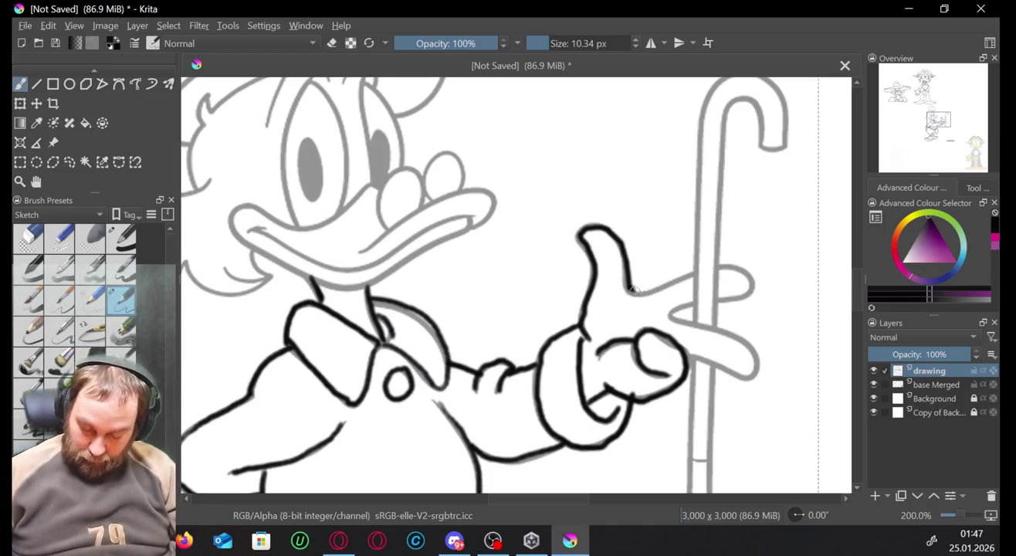
mouse_move(669, 291)
left_mouse_down()
mouse_move(694, 274)
mouse_move(622, 292)
left_mouse_up()
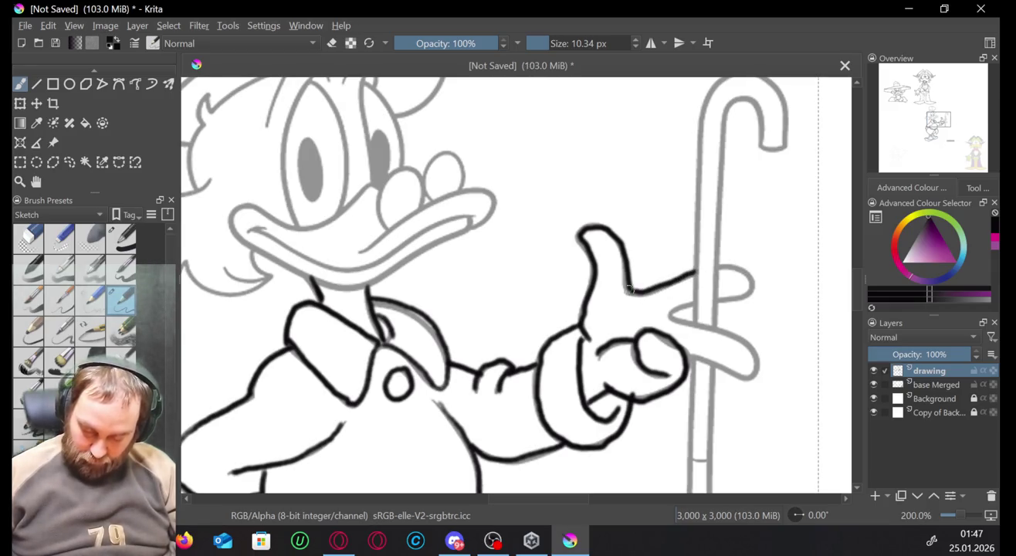
mouse_move(719, 270)
left_mouse_down()
mouse_move(749, 278)
mouse_move(743, 298)
mouse_move(693, 323)
mouse_move(707, 325)
left_mouse_up()
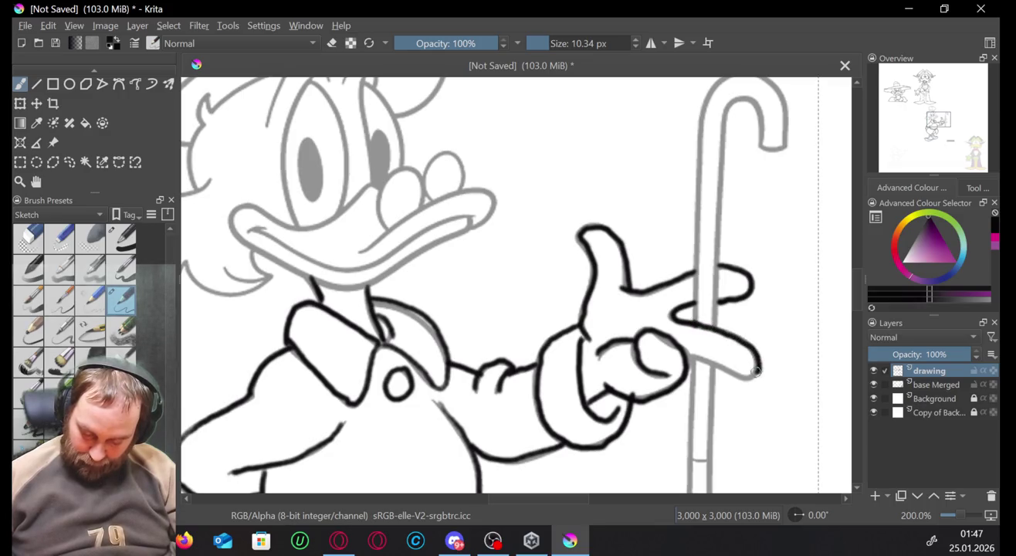
mouse_move(756, 372)
left_mouse_down()
mouse_move(711, 370)
mouse_move(690, 353)
mouse_move(735, 376)
left_mouse_up()
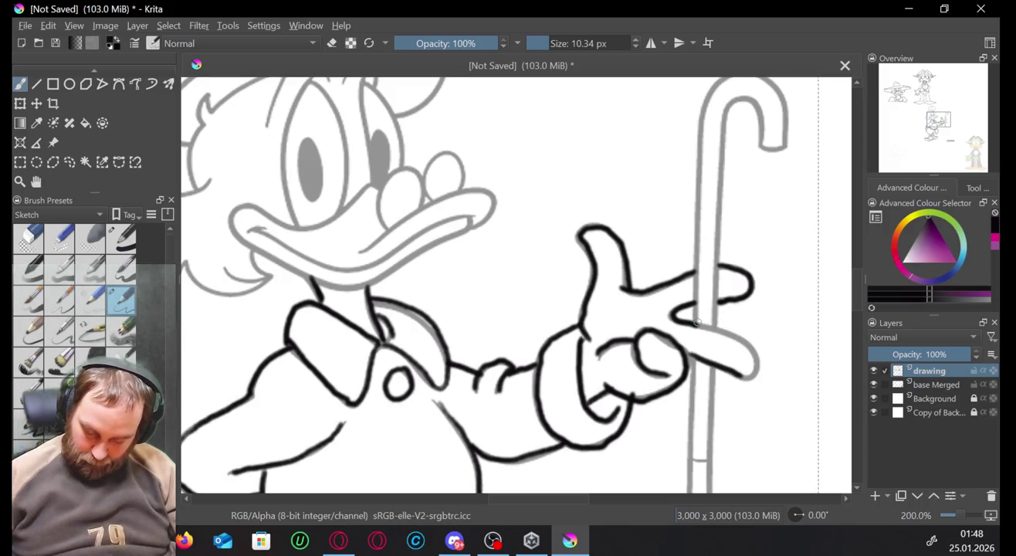
mouse_move(747, 342)
left_mouse_down()
mouse_move(759, 363)
mouse_move(743, 371)
left_mouse_up()
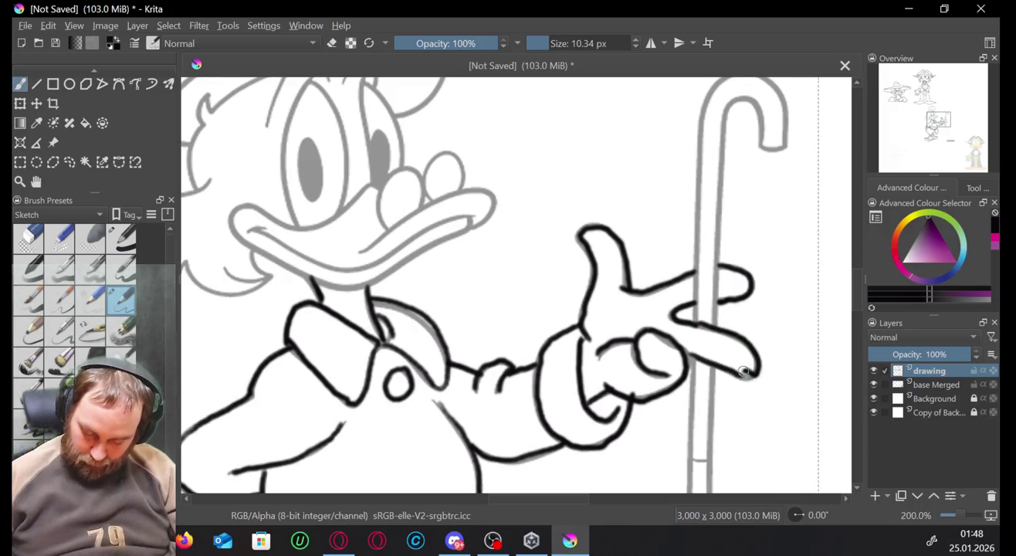
key("ctrl+z")
key("ctrl+z")
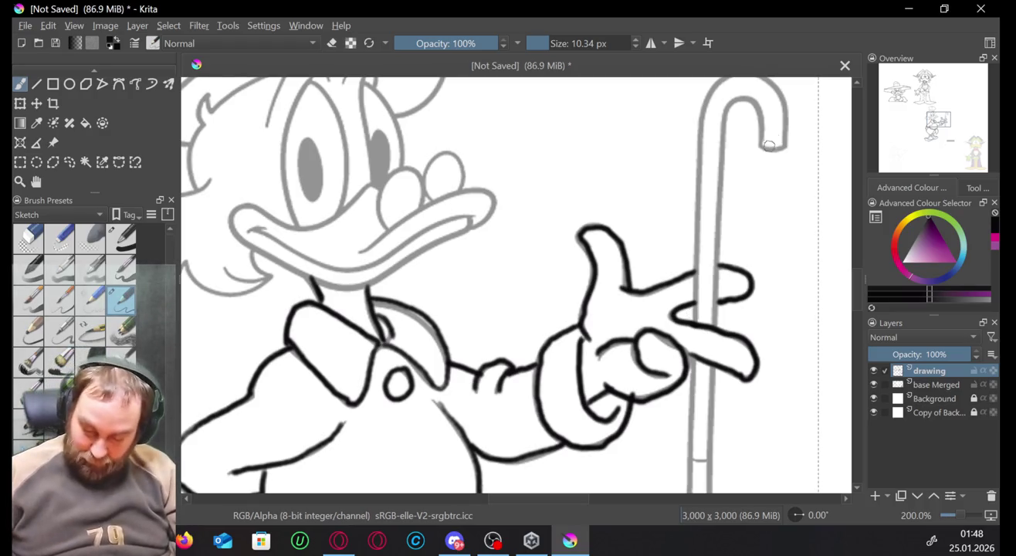
Ink the cane's hooked top and the inner edge of its shaft, undoing stray strokes.
left_click_drag(764, 148, 788, 145)
left_click_drag(778, 80, 790, 145)
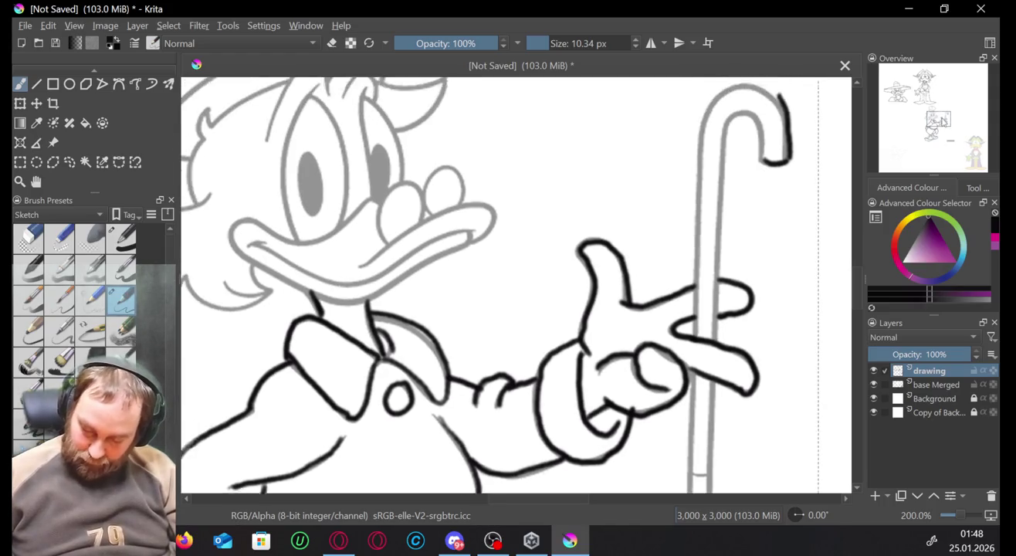
left_click_drag(803, 102, 817, 127)
key("ctrl+z")
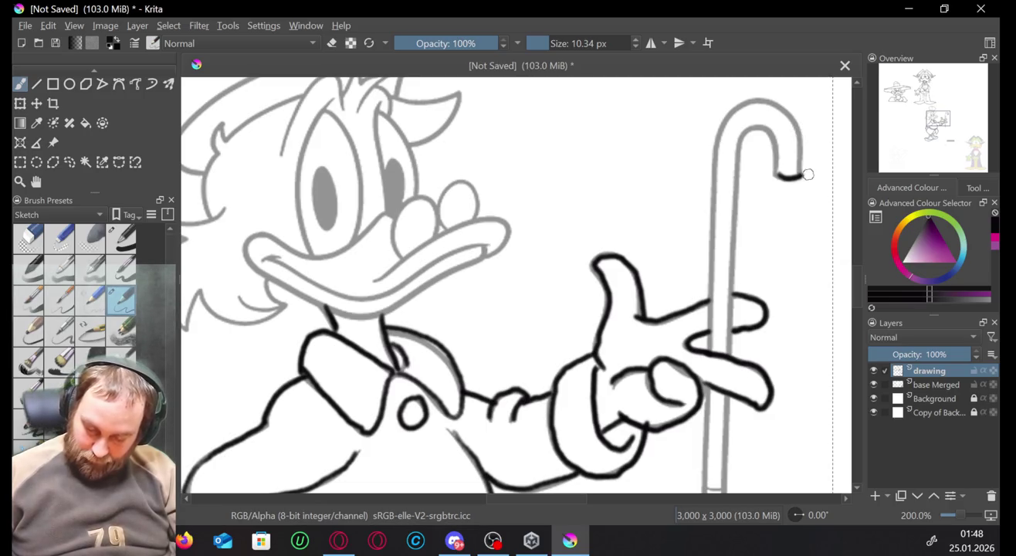
mouse_move(802, 167)
left_mouse_down()
mouse_move(801, 139)
mouse_move(715, 156)
mouse_move(719, 256)
mouse_move(705, 333)
left_mouse_up()
key("ctrl+z")
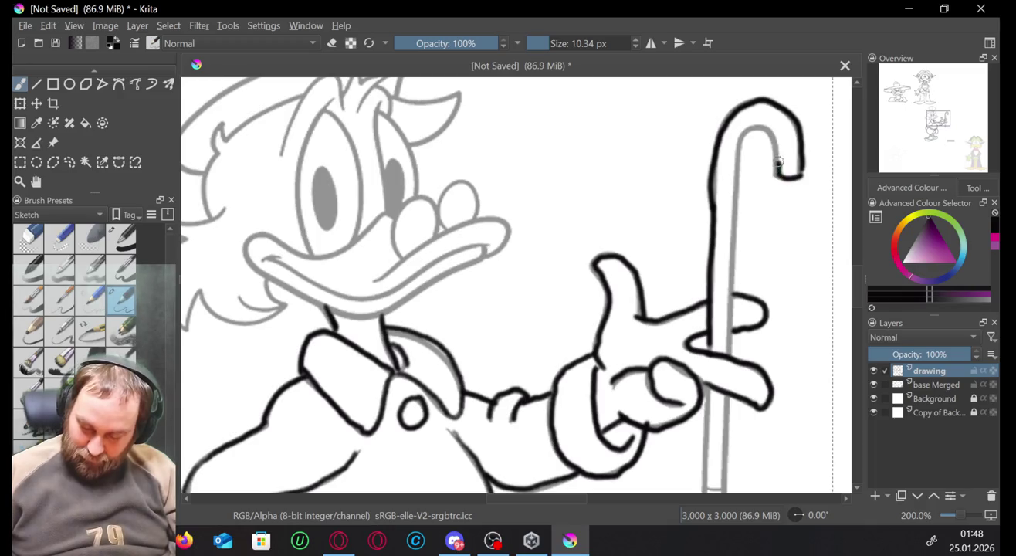
left_click_drag(778, 162, 757, 128)
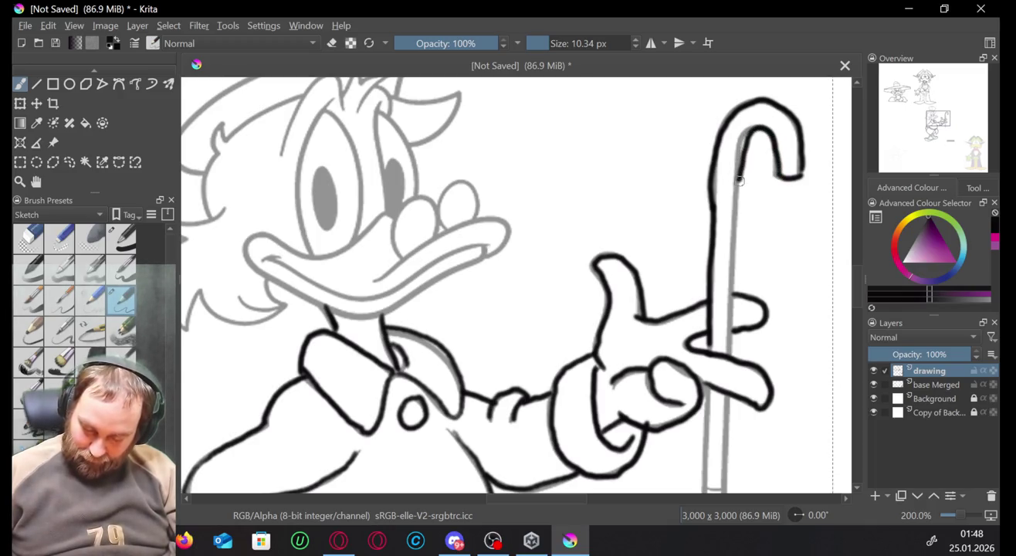
left_click_drag(741, 181, 727, 355)
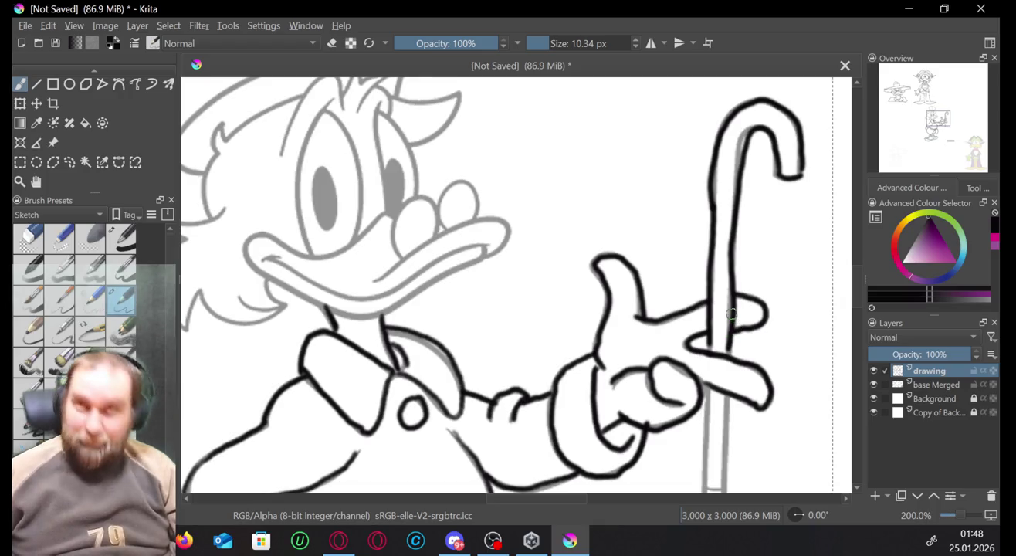
Ink the right and left edges of the cane shaft, then move the view back to the face.
scroll(730, 313, "down", 5)
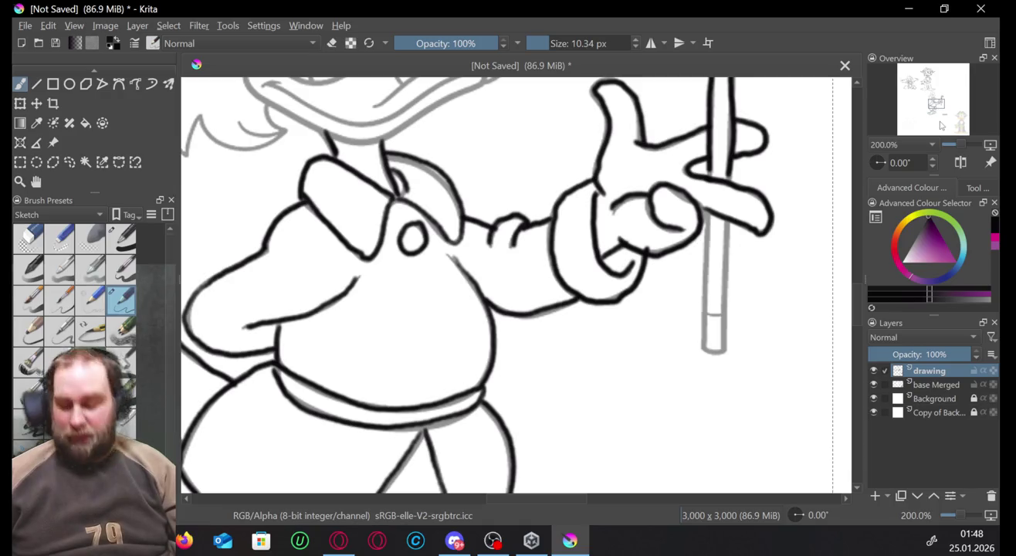
left_click_drag(730, 226, 720, 348)
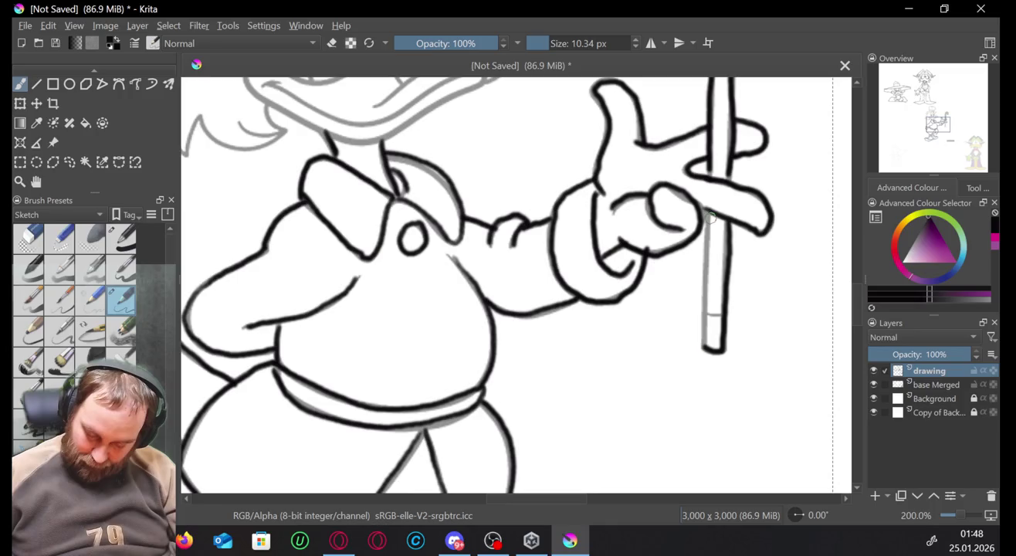
mouse_move(709, 230)
left_mouse_down()
mouse_move(705, 347)
mouse_move(708, 237)
mouse_move(719, 221)
left_mouse_up()
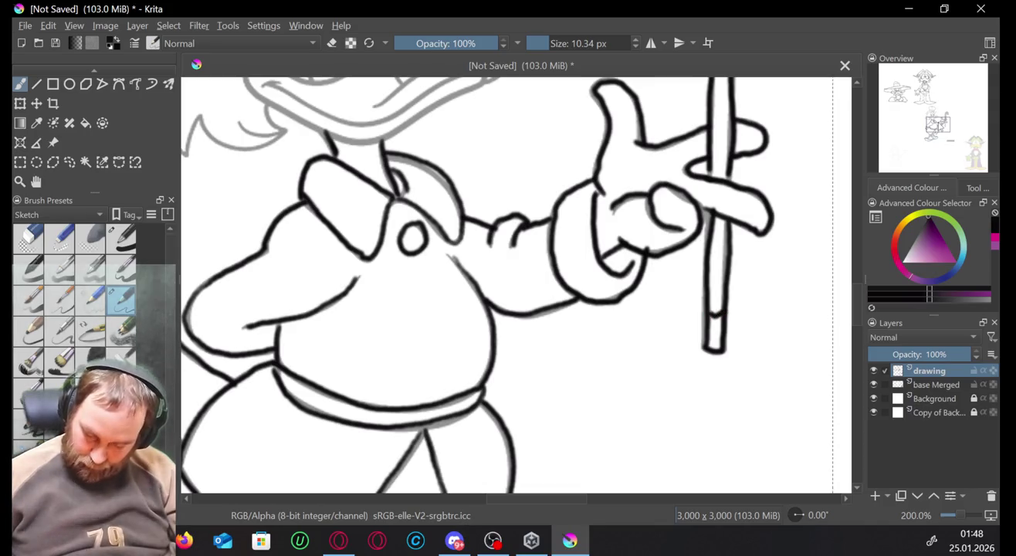
left_click_drag(939, 124, 941, 113)
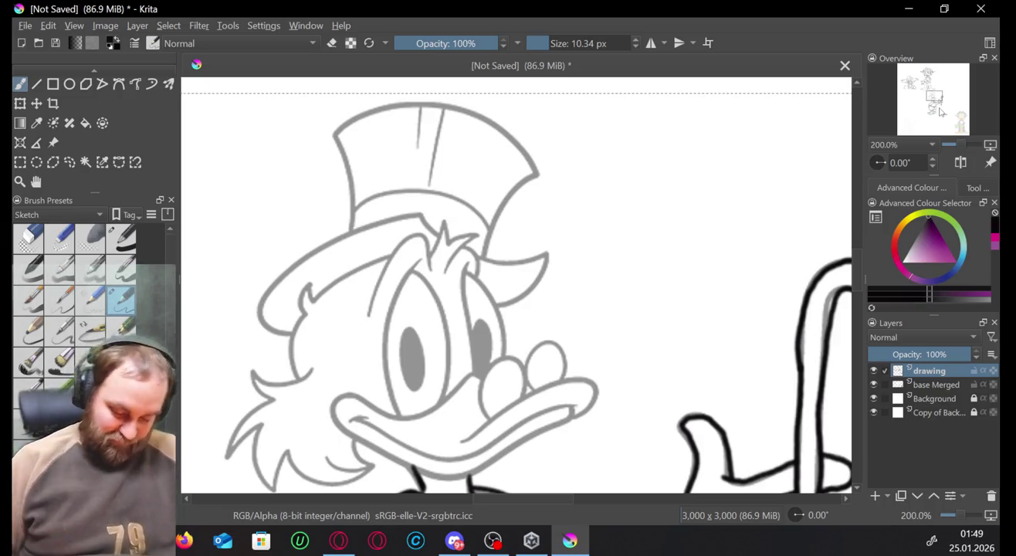
Ink the face outline under the hat and both eyes, filling the right pupil black.
left_click_drag(941, 112, 938, 98)
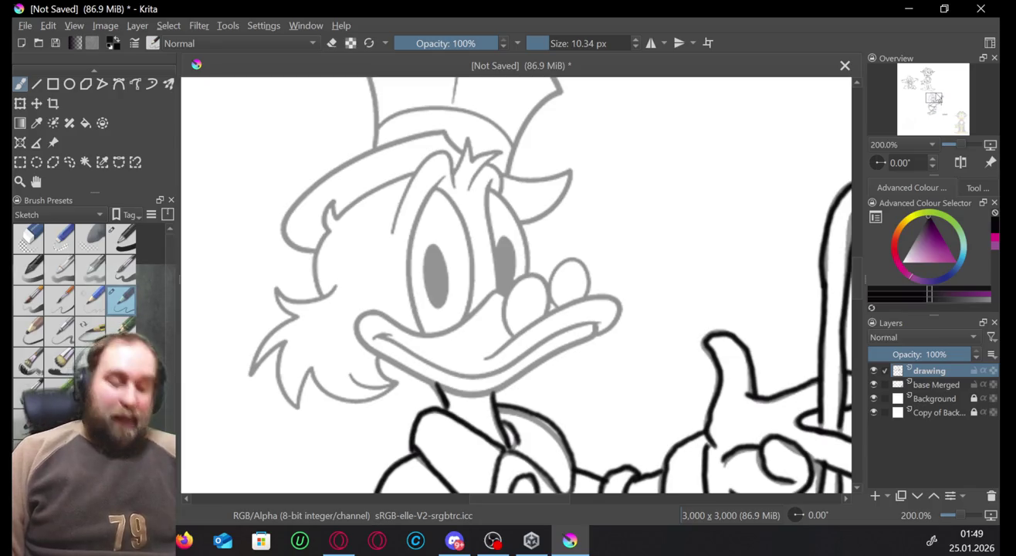
mouse_move(443, 174)
left_mouse_down()
mouse_move(427, 197)
mouse_move(417, 345)
left_mouse_up()
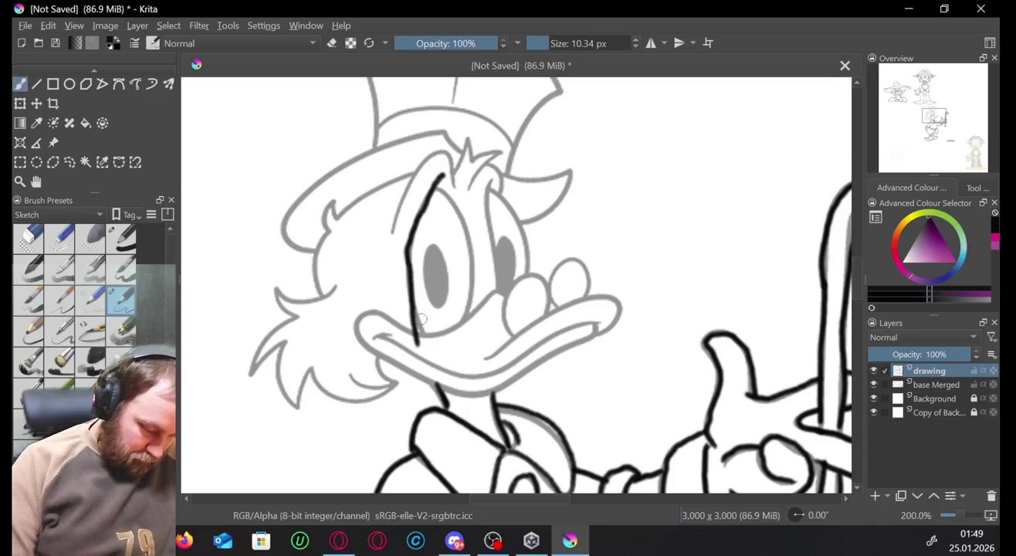
key("ctrl+z")
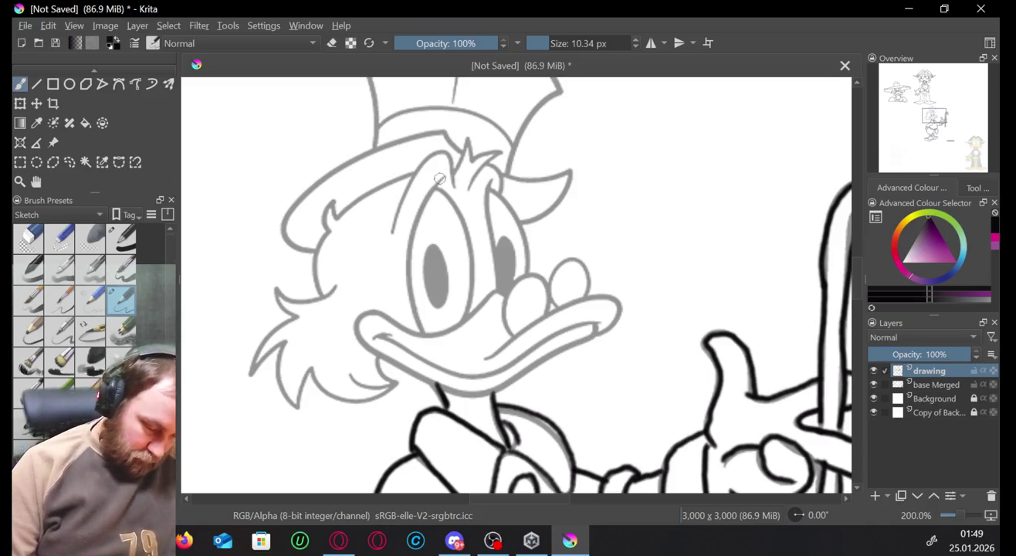
mouse_move(427, 197)
left_mouse_down()
mouse_move(405, 245)
mouse_move(407, 308)
mouse_move(421, 325)
left_mouse_up()
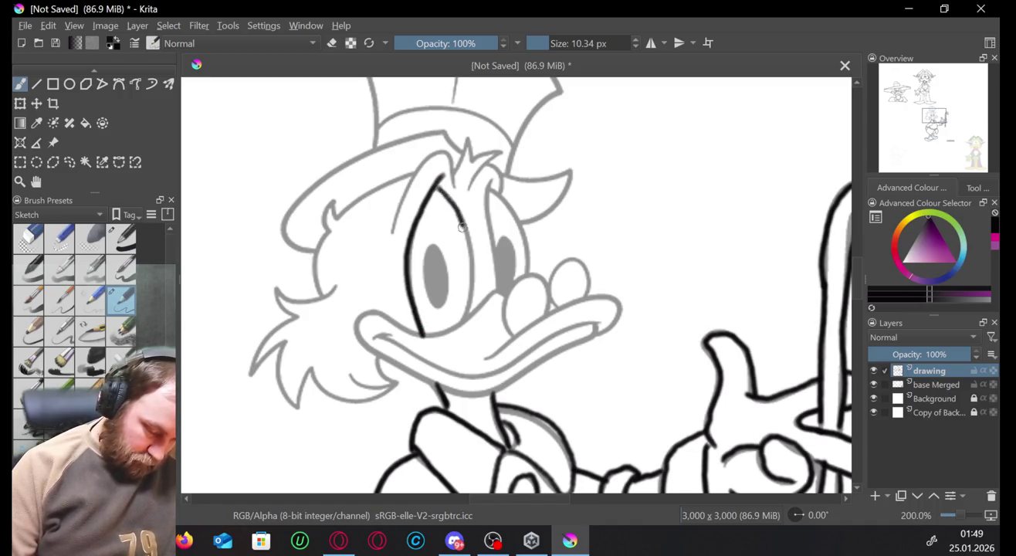
mouse_move(461, 226)
left_mouse_down()
mouse_move(471, 277)
mouse_move(464, 317)
mouse_move(438, 255)
mouse_move(438, 297)
mouse_move(436, 262)
mouse_move(442, 276)
left_mouse_up()
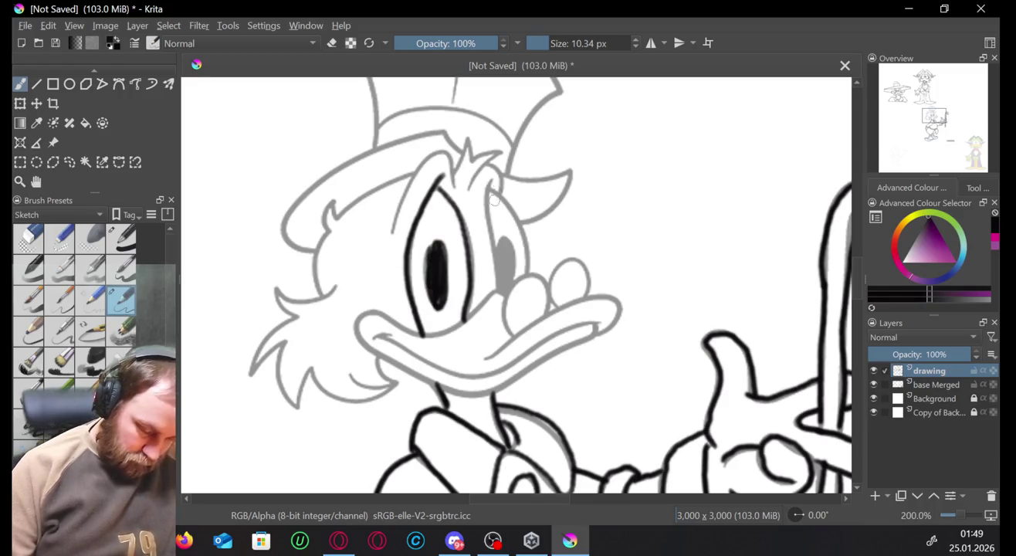
left_click_drag(488, 189, 497, 289)
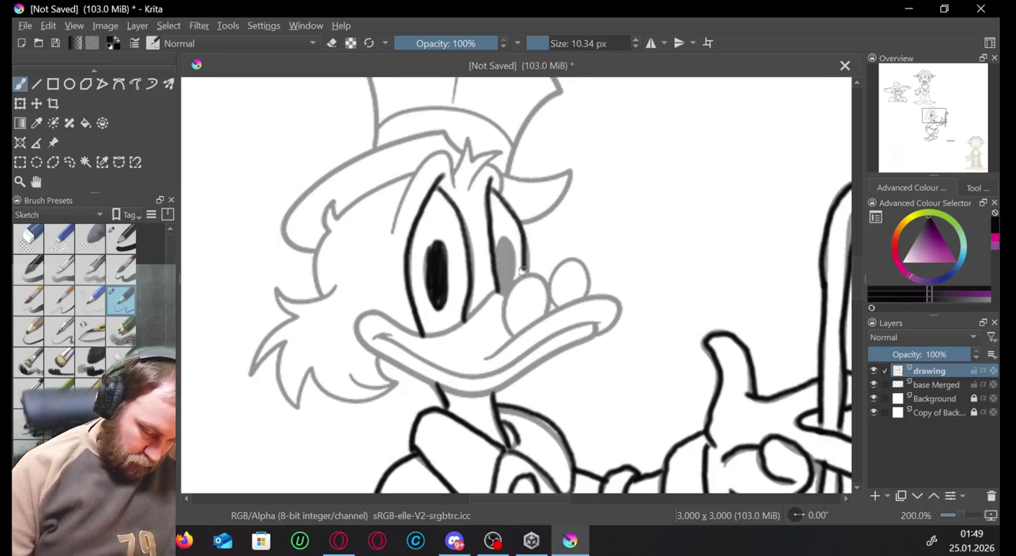
left_click_drag(502, 244, 503, 287)
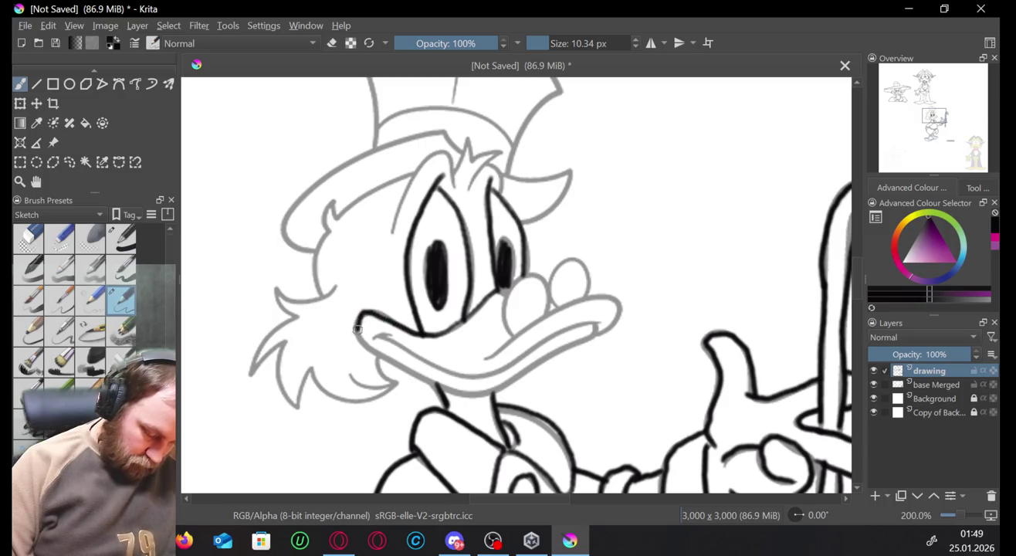
Ink the upper and lower bill lines plus a short cheek stroke.
mouse_move(357, 328)
left_mouse_down()
mouse_move(384, 359)
mouse_move(447, 387)
mouse_move(539, 363)
mouse_move(580, 340)
mouse_move(589, 324)
left_mouse_up()
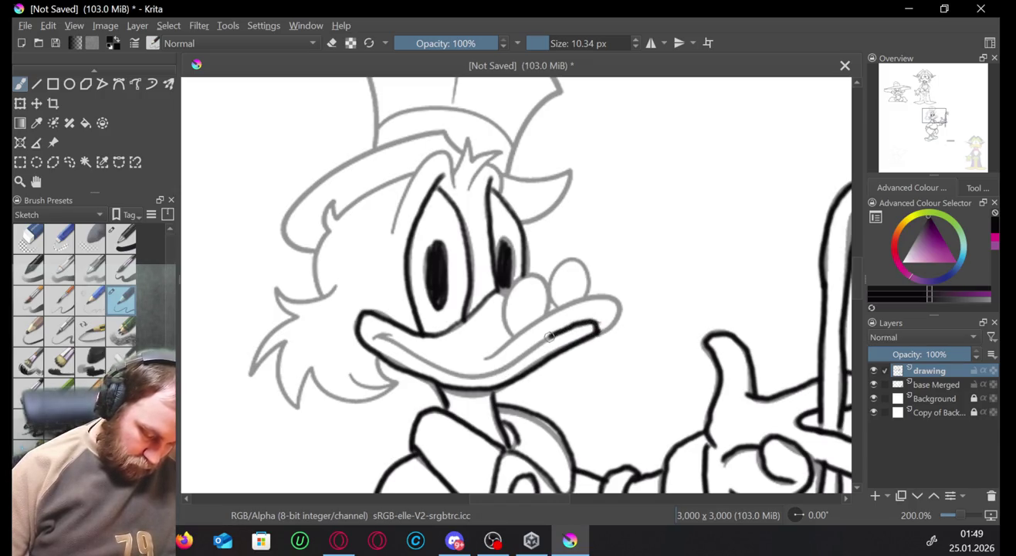
mouse_move(481, 374)
left_mouse_down()
mouse_move(437, 368)
mouse_move(378, 334)
mouse_move(398, 341)
left_mouse_up()
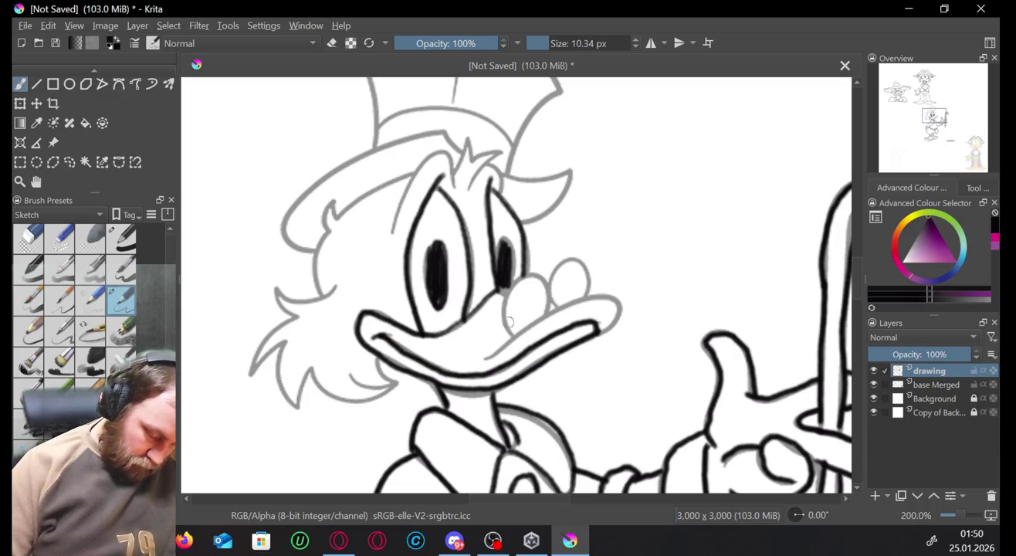
mouse_move(620, 310)
left_mouse_down()
mouse_move(591, 297)
mouse_move(537, 316)
mouse_move(486, 362)
left_mouse_up()
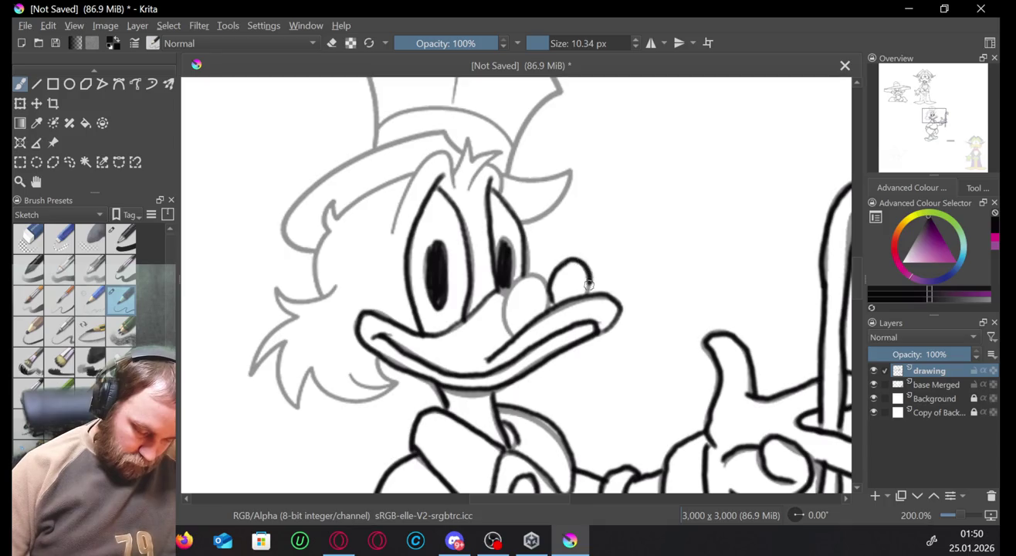
mouse_move(552, 302)
left_mouse_down()
mouse_move(544, 282)
mouse_move(514, 340)
left_mouse_up()
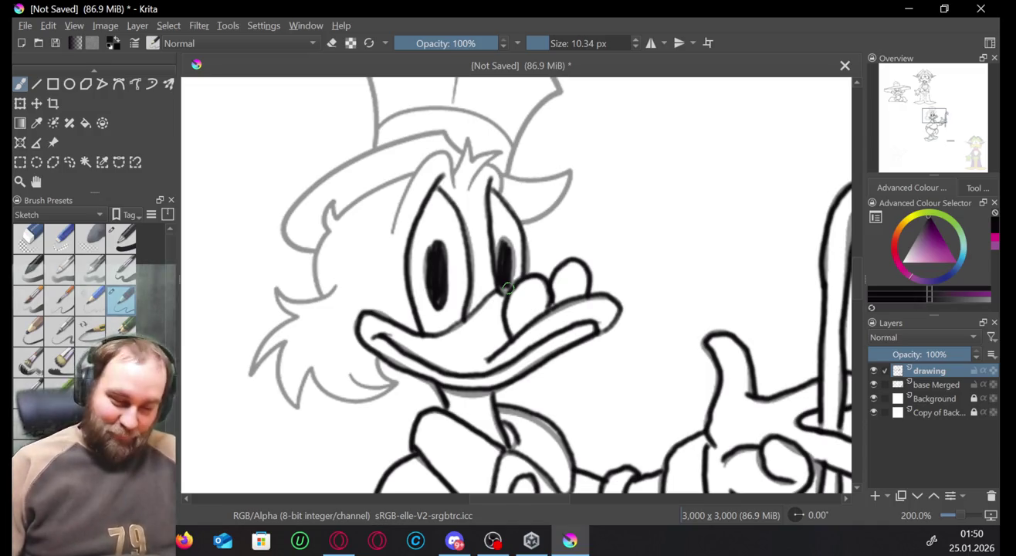
Ink the hat brim, hair tufts, left side of the head and chin, undoing the final stroke.
left_click(329, 538)
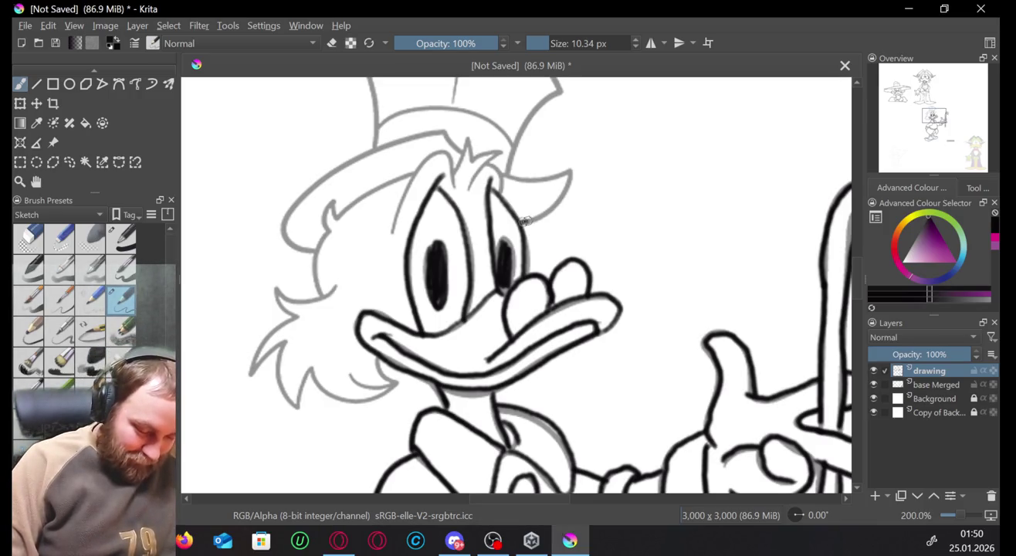
mouse_move(525, 223)
left_mouse_down()
mouse_move(565, 194)
mouse_move(524, 168)
mouse_move(561, 175)
left_mouse_up()
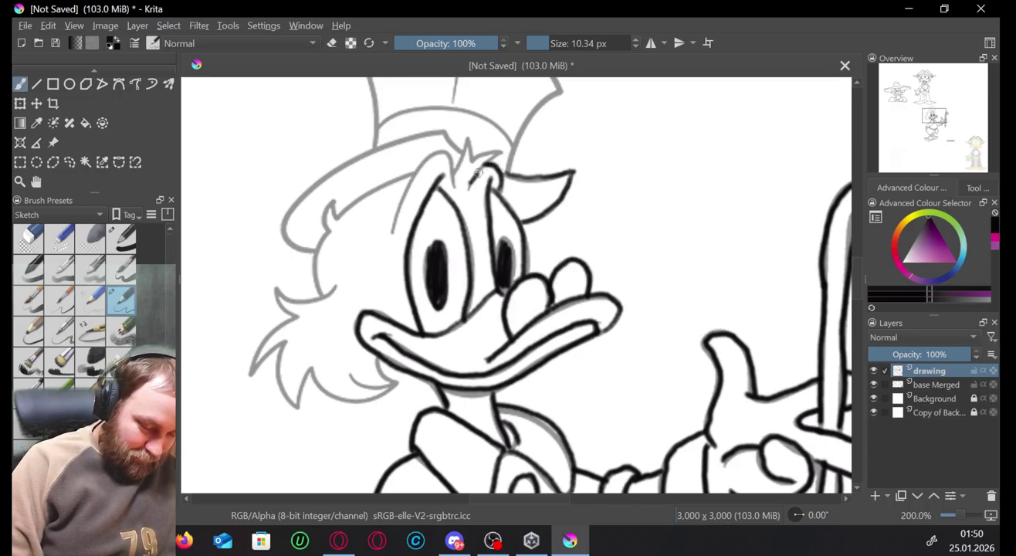
left_click_drag(498, 153, 472, 162)
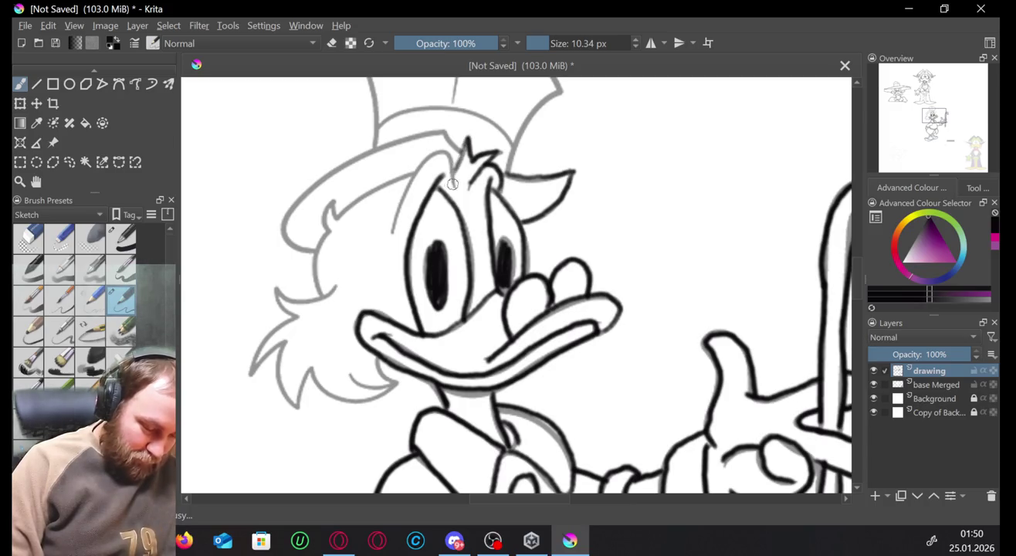
mouse_move(421, 165)
left_mouse_down()
mouse_move(394, 219)
mouse_move(335, 217)
left_mouse_up()
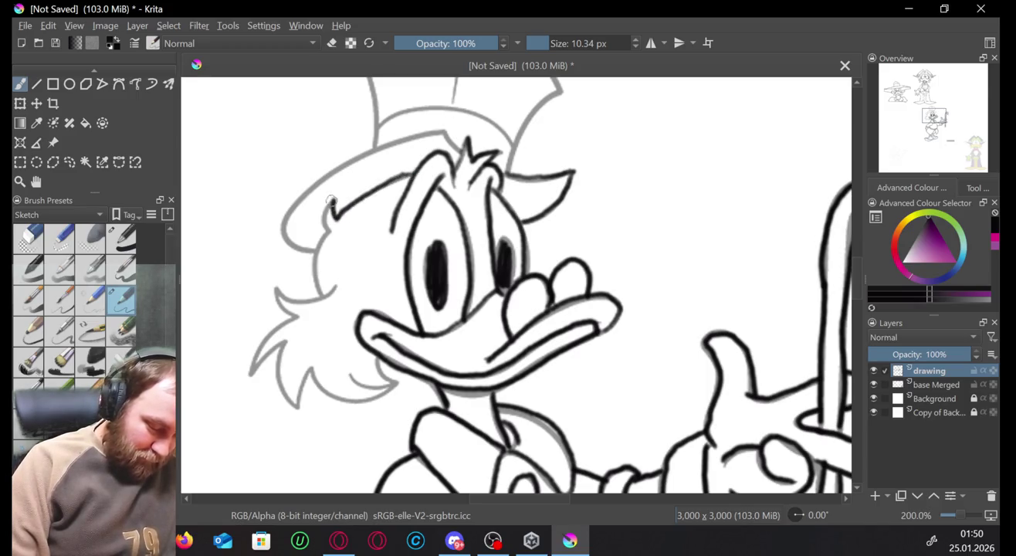
left_click_drag(328, 230, 319, 296)
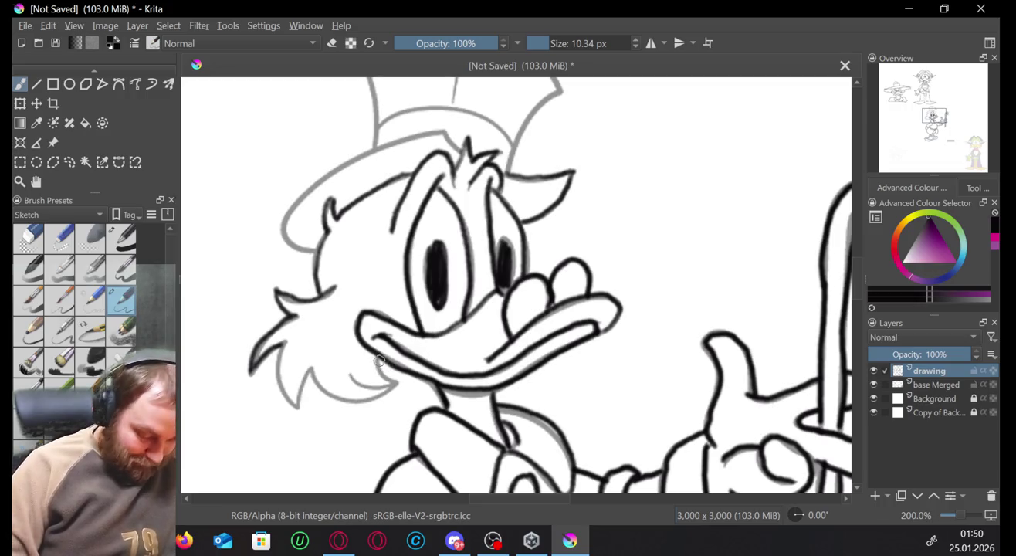
mouse_move(373, 354)
left_mouse_down()
mouse_move(397, 388)
mouse_move(316, 380)
left_mouse_up()
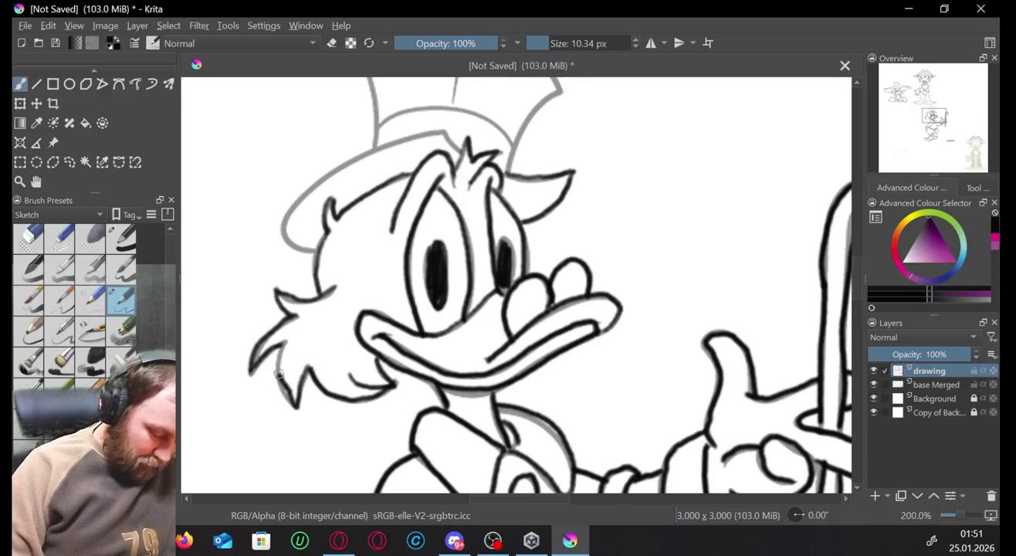
key("ctrl+z")
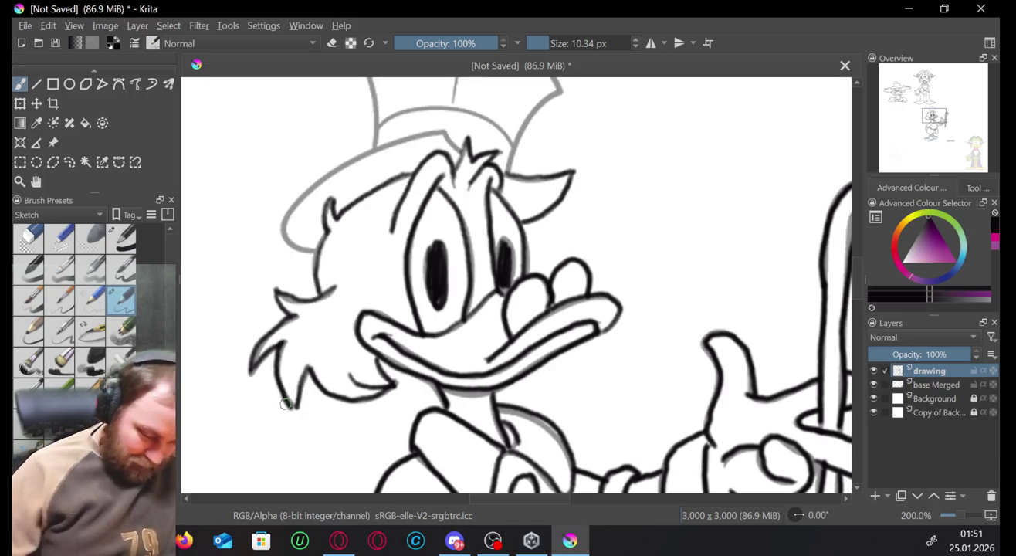
Ink the right edge, brim curve, band and left side of Scrooge's top hat.
left_click_drag(561, 93, 603, 185)
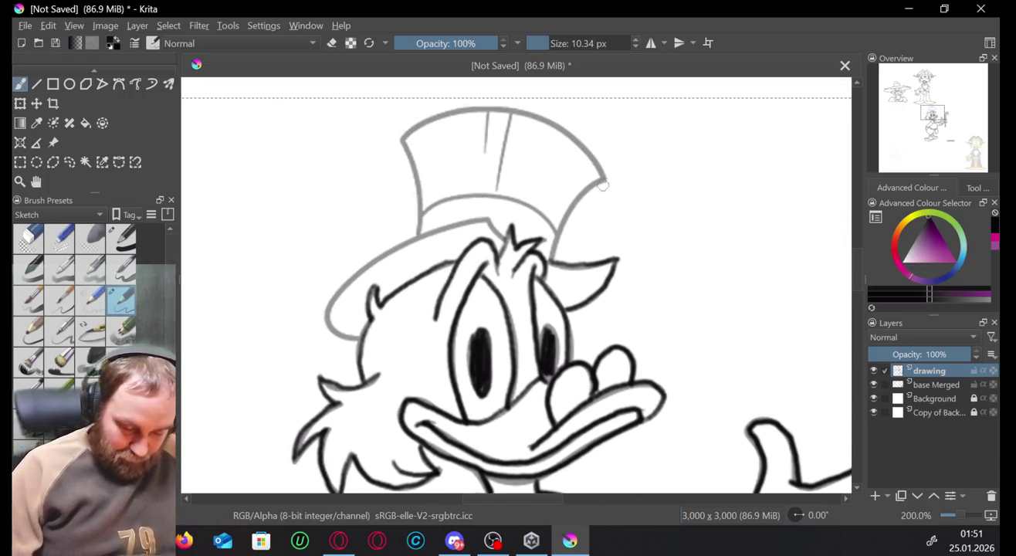
left_click_drag(573, 215, 550, 263)
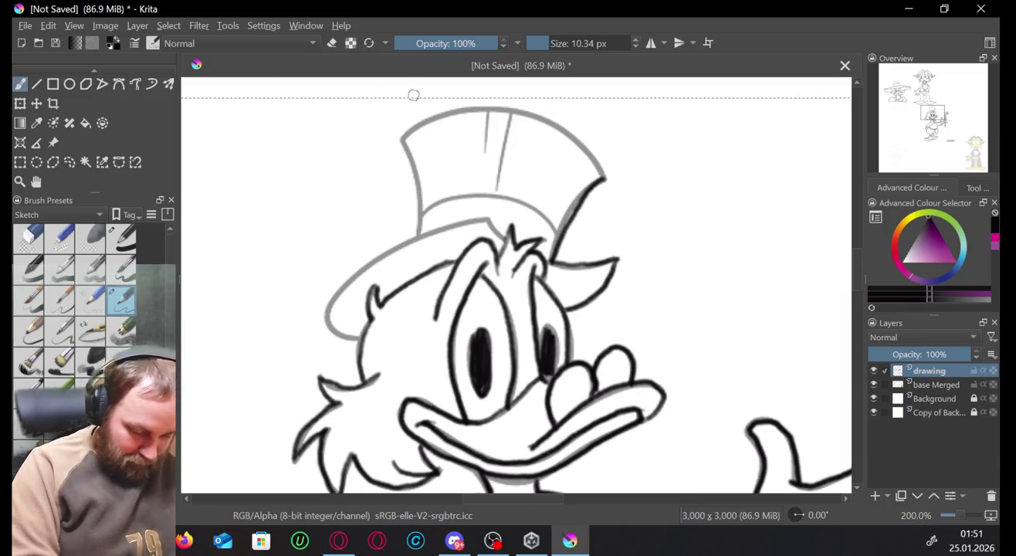
key("ctrl+z")
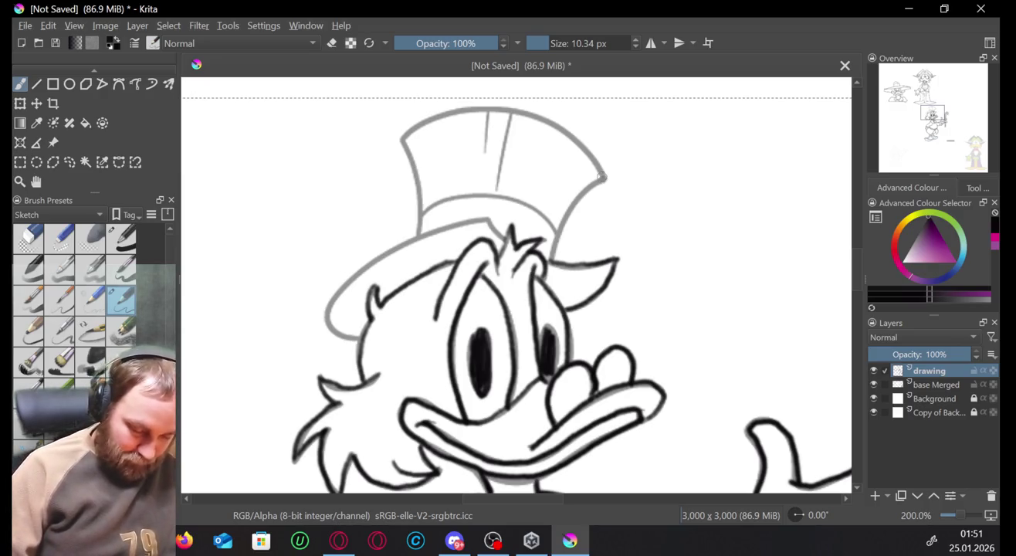
mouse_move(602, 177)
left_mouse_down()
mouse_move(548, 253)
mouse_move(485, 220)
left_mouse_up()
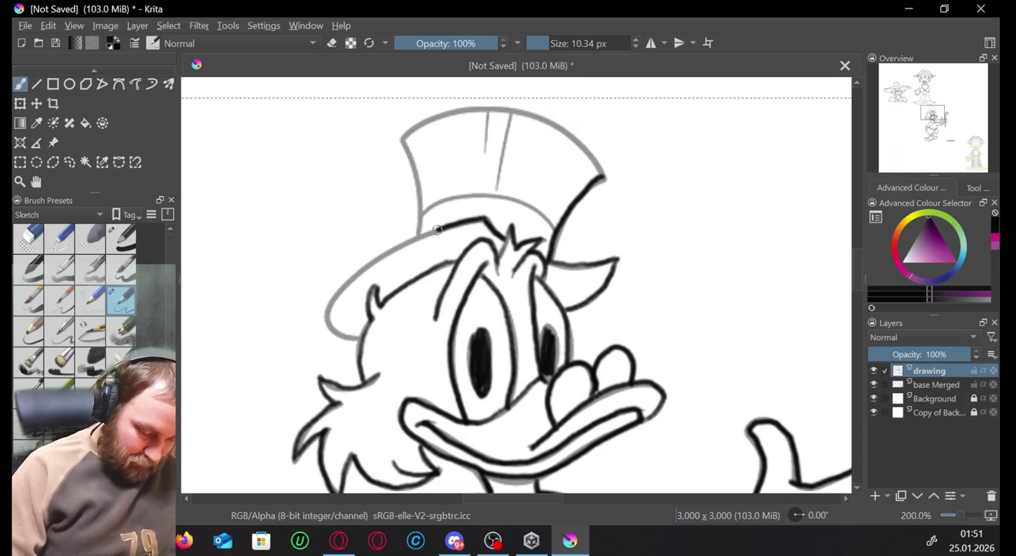
mouse_move(338, 285)
left_mouse_down()
mouse_move(323, 325)
mouse_move(369, 340)
left_mouse_up()
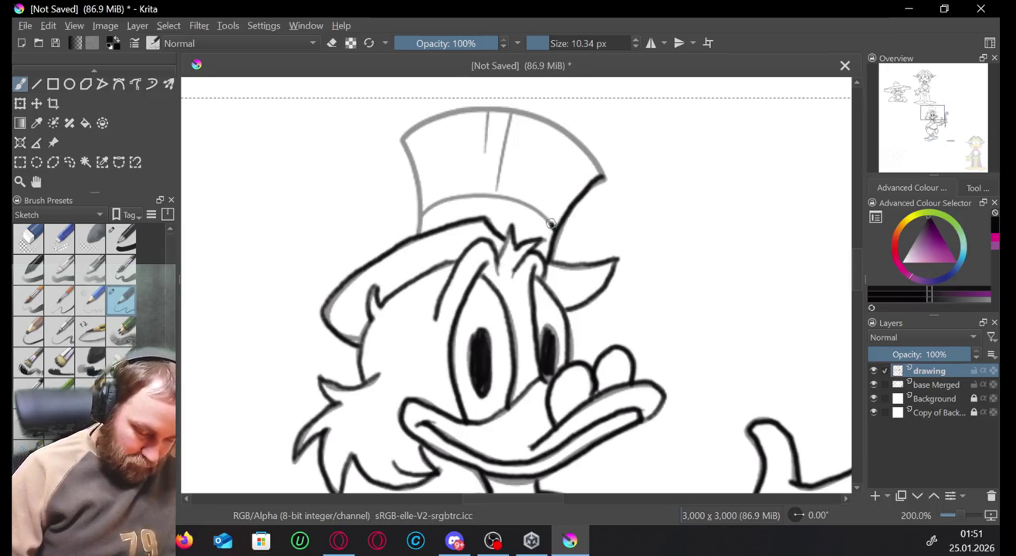
mouse_move(551, 223)
left_mouse_down()
mouse_move(515, 199)
mouse_move(475, 193)
mouse_move(426, 205)
mouse_move(414, 218)
left_mouse_up()
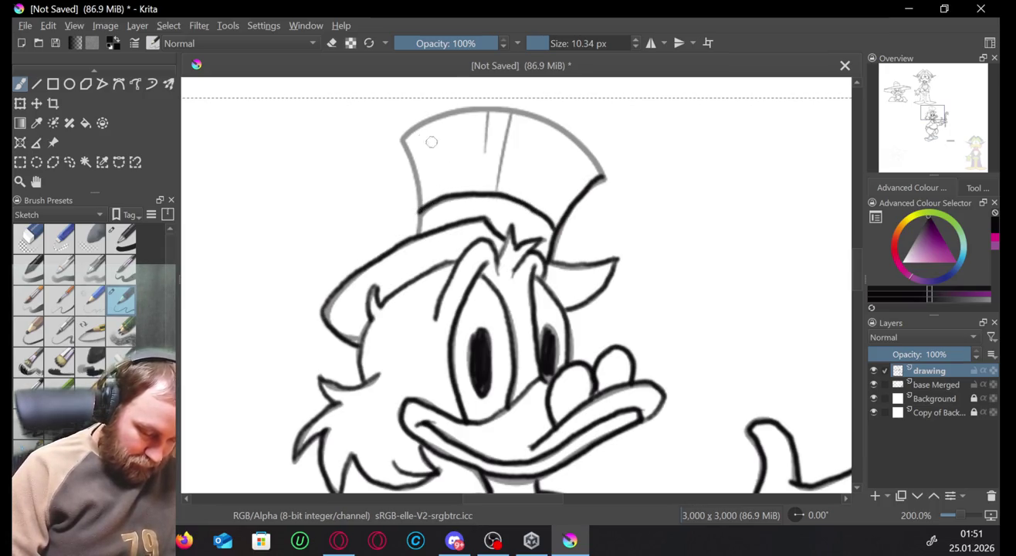
left_click_drag(408, 156, 415, 238)
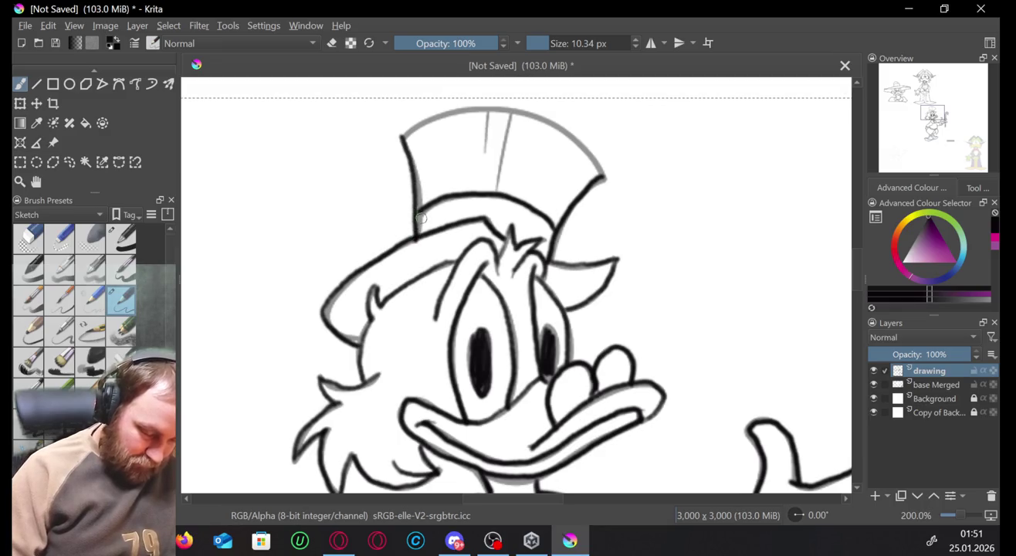
Ink the hat's top curve and vertical line, then hide the base Merged sketch layer.
mouse_move(589, 149)
left_mouse_down()
mouse_move(552, 119)
mouse_move(510, 105)
mouse_move(452, 105)
mouse_move(392, 139)
left_mouse_up()
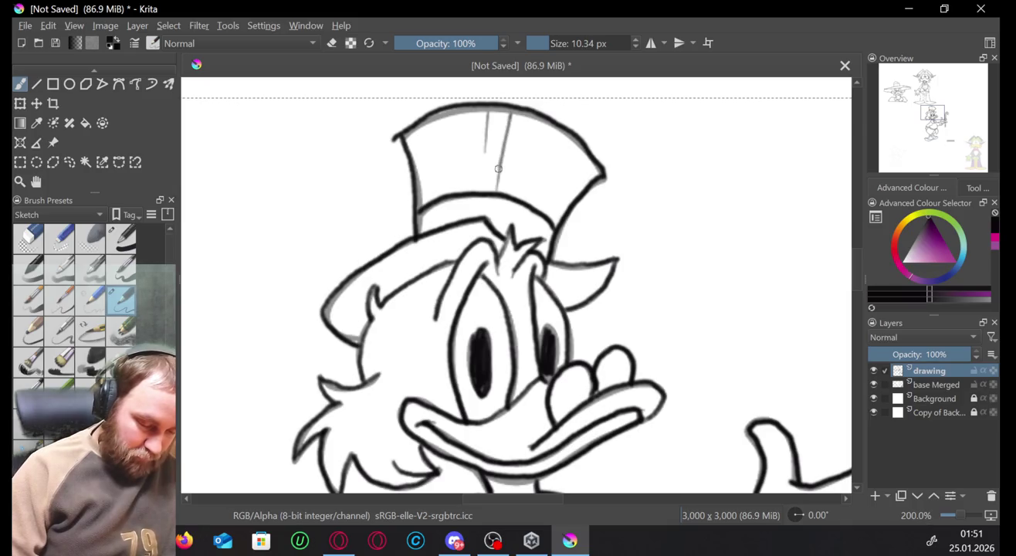
left_click_drag(498, 168, 493, 189)
left_click_drag(510, 113, 493, 192)
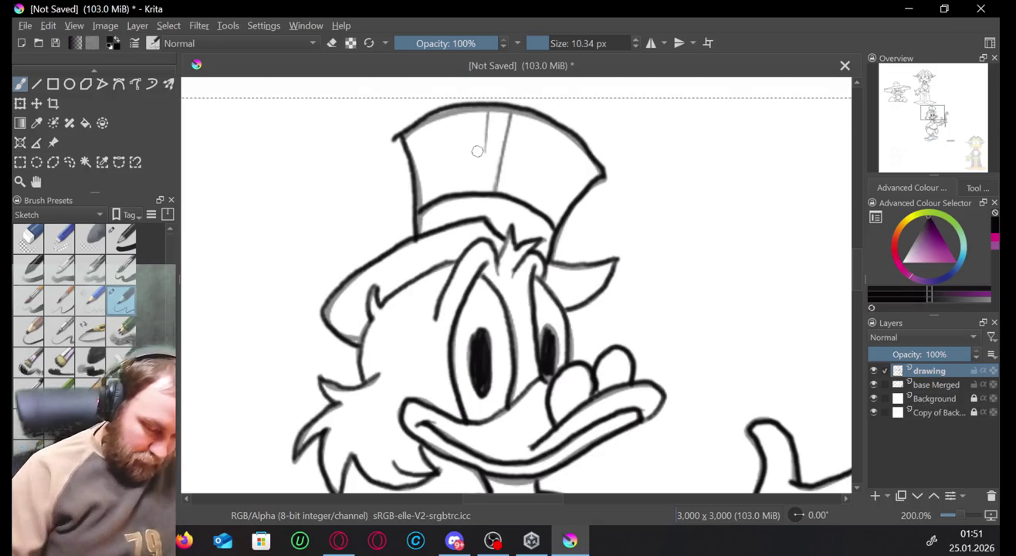
key("ctrl+z")
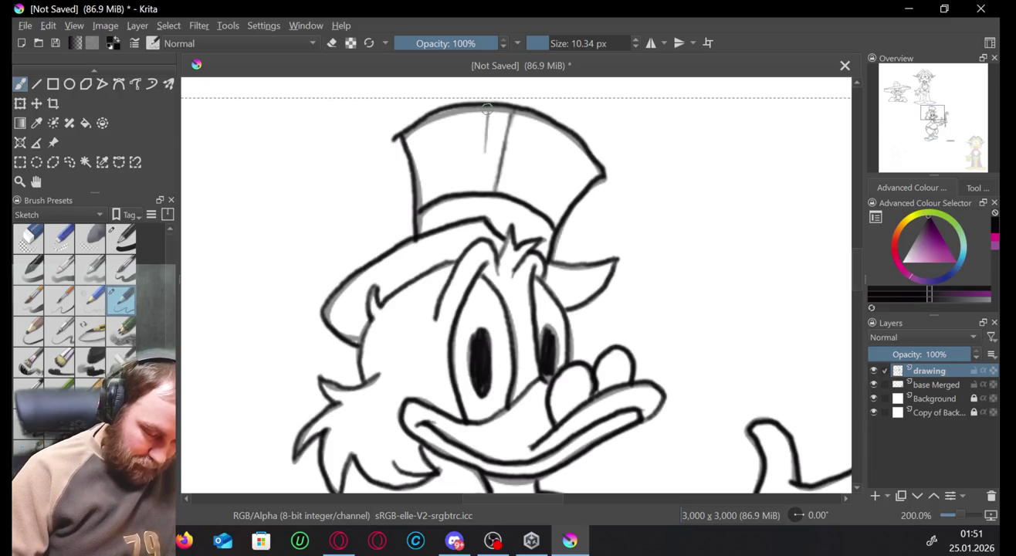
left_click_drag(488, 109, 485, 144)
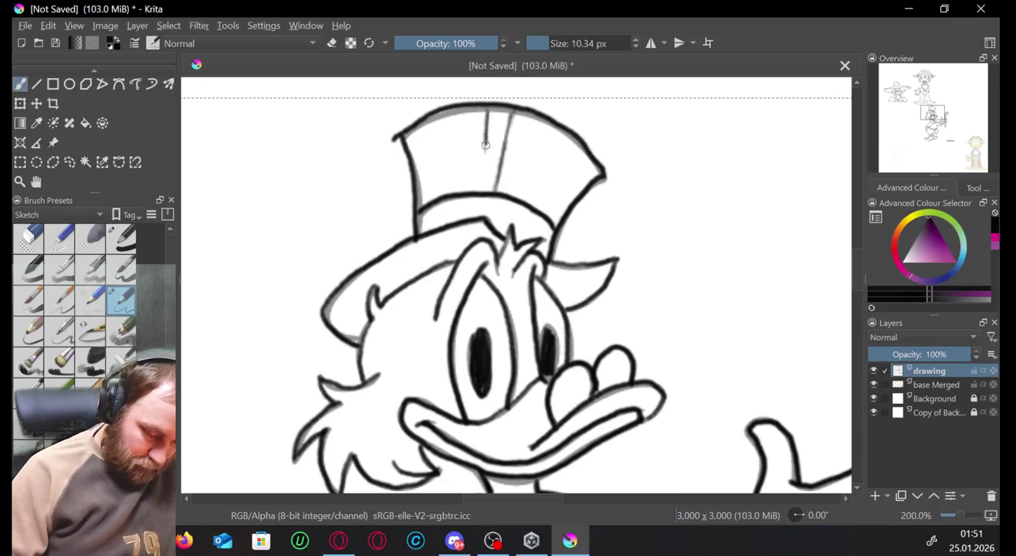
key("ctrl+z")
left_click(874, 385)
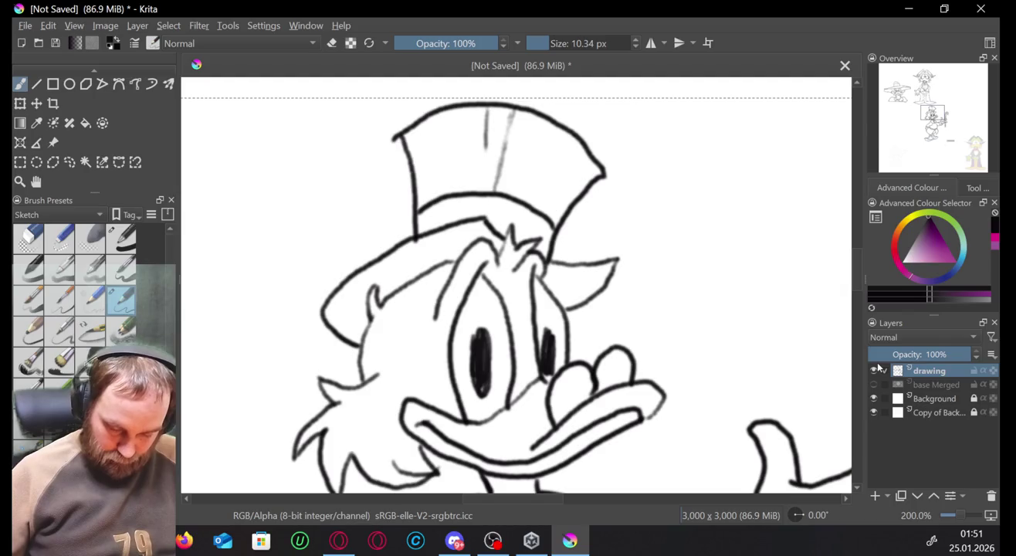
scroll(962, 522, "down", 3)
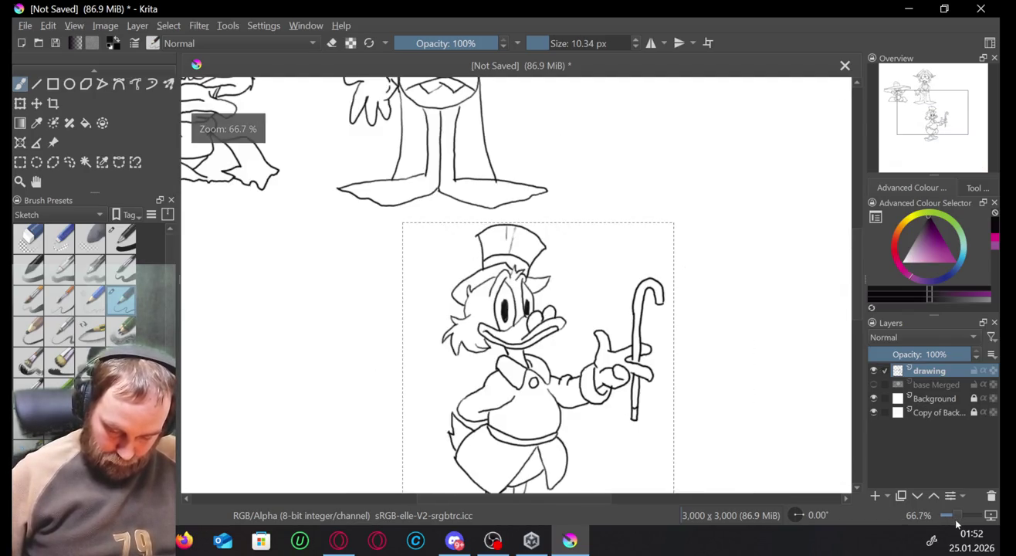
scroll(961, 522, "down", 2)
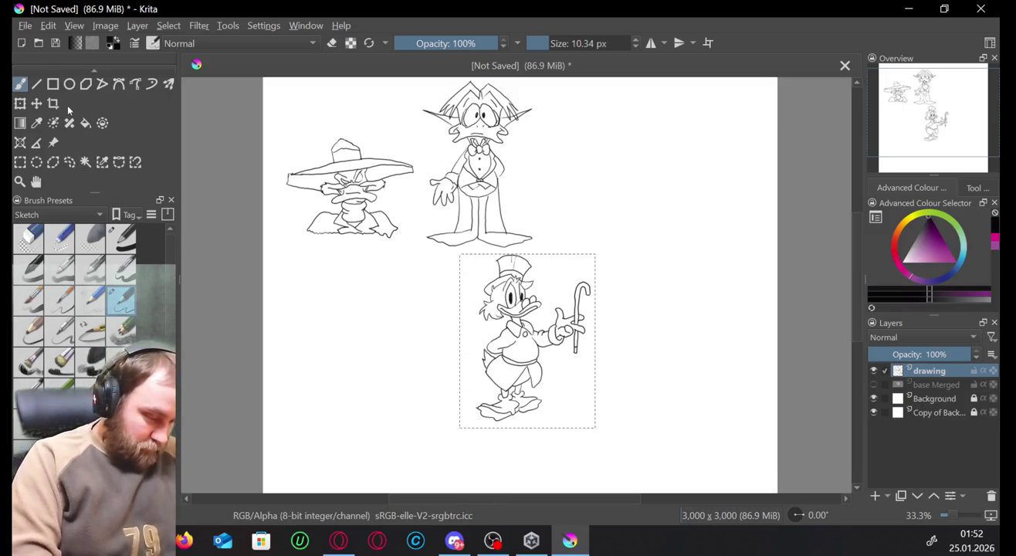
left_click(36, 101)
mouse_move(522, 338)
left_mouse_down()
mouse_move(589, 266)
mouse_move(573, 175)
left_mouse_up()
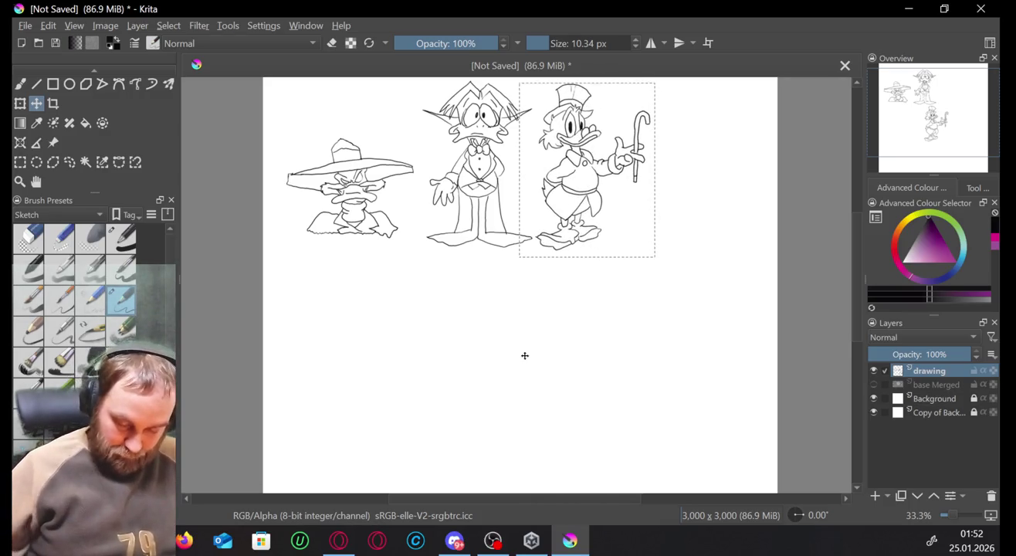
left_click(874, 384)
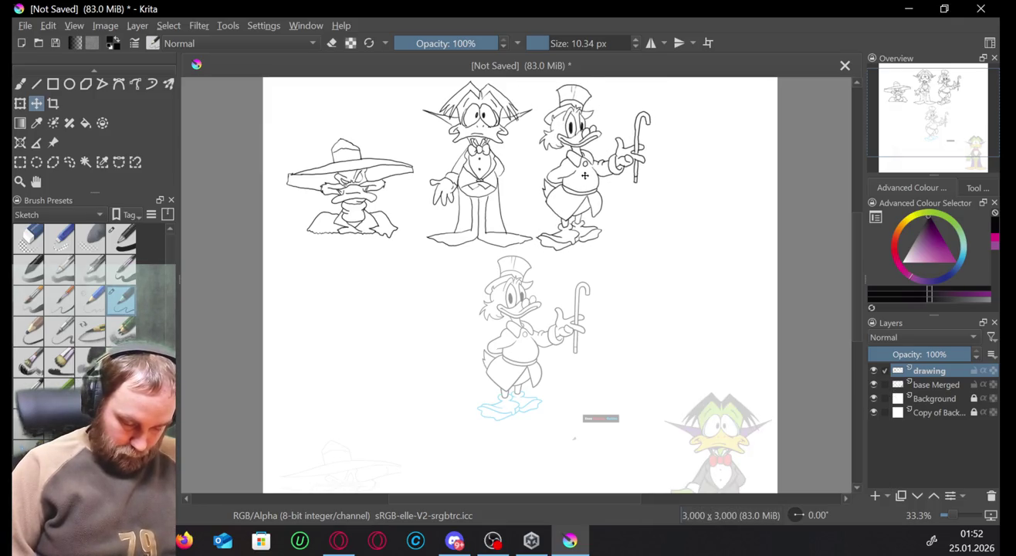
left_click(584, 175)
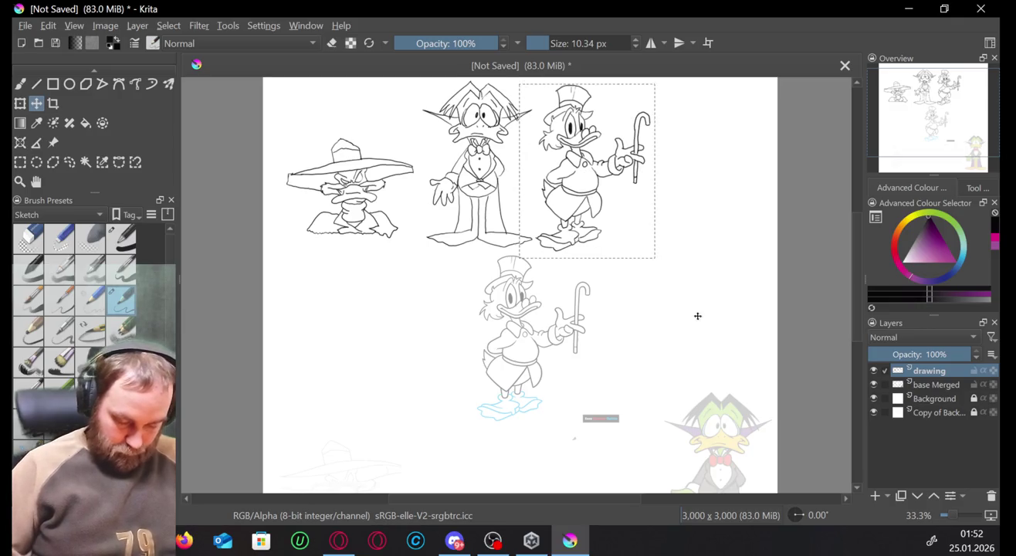
key("shift+Right")
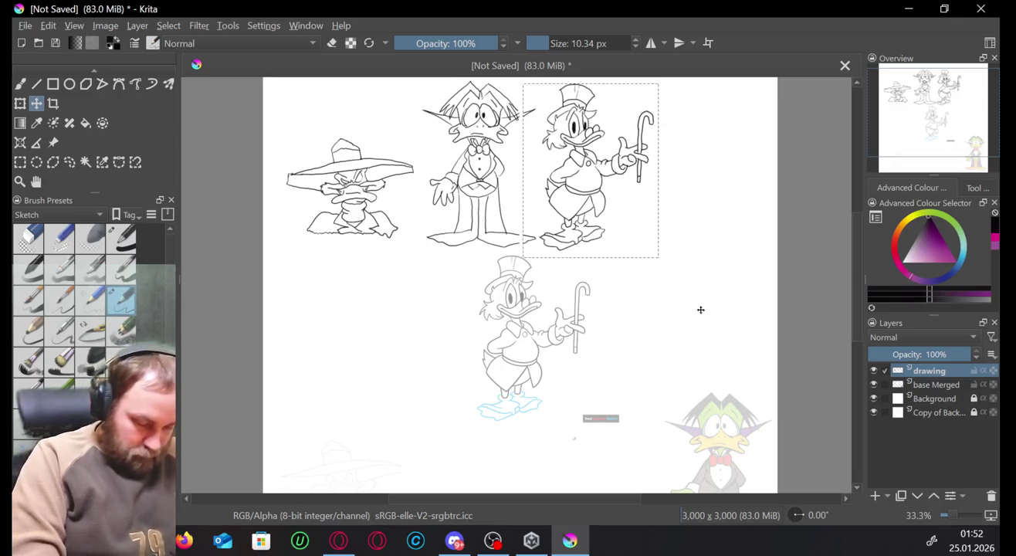
key("shift+Left")
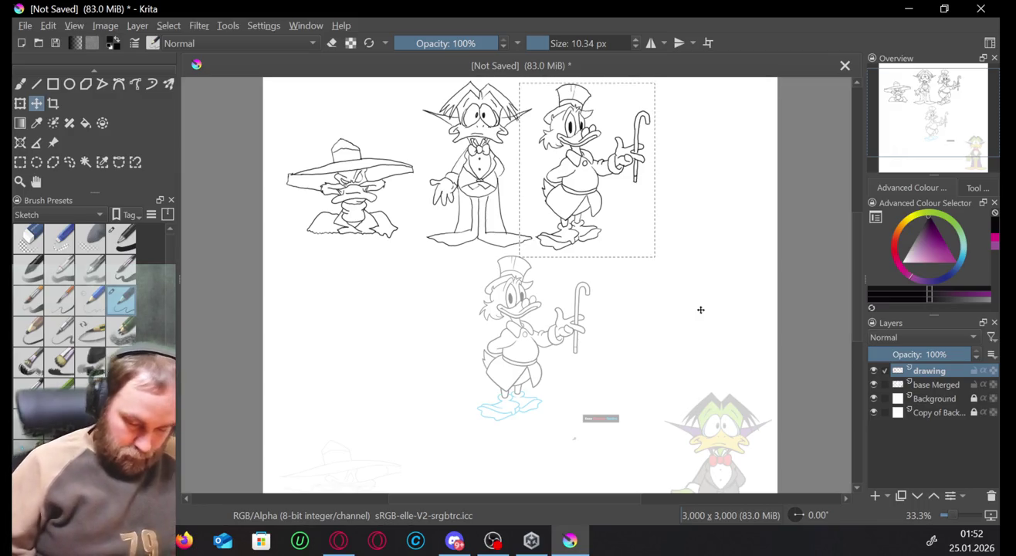
left_click(20, 83)
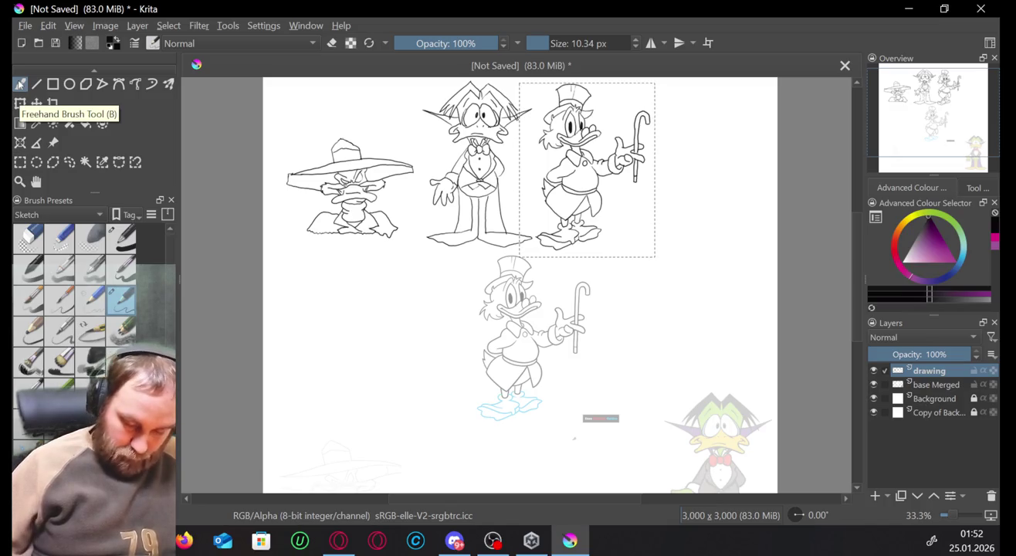
Hide the inked layer and freehand-select the pale Scrooge sketch on base Merged.
left_click(874, 370)
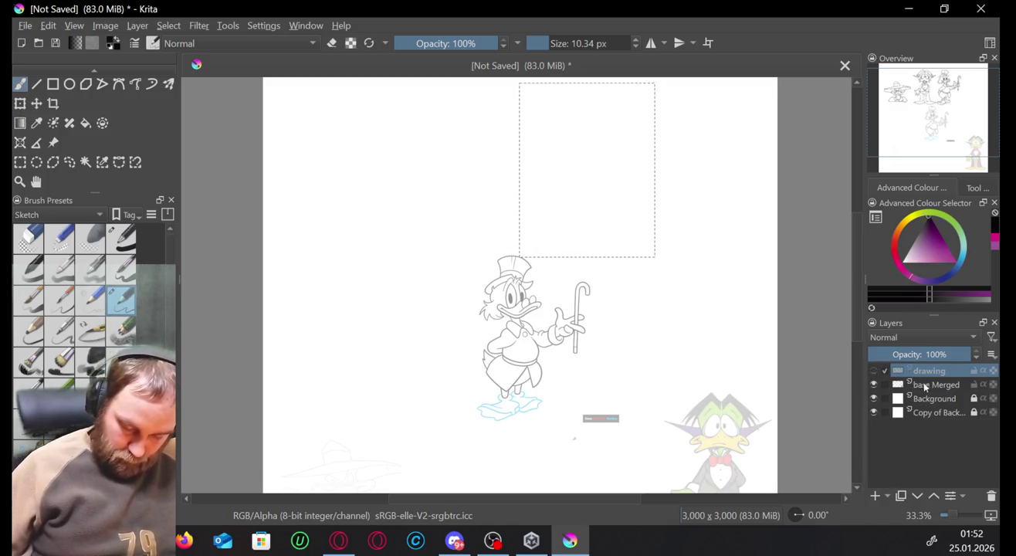
left_click(924, 386)
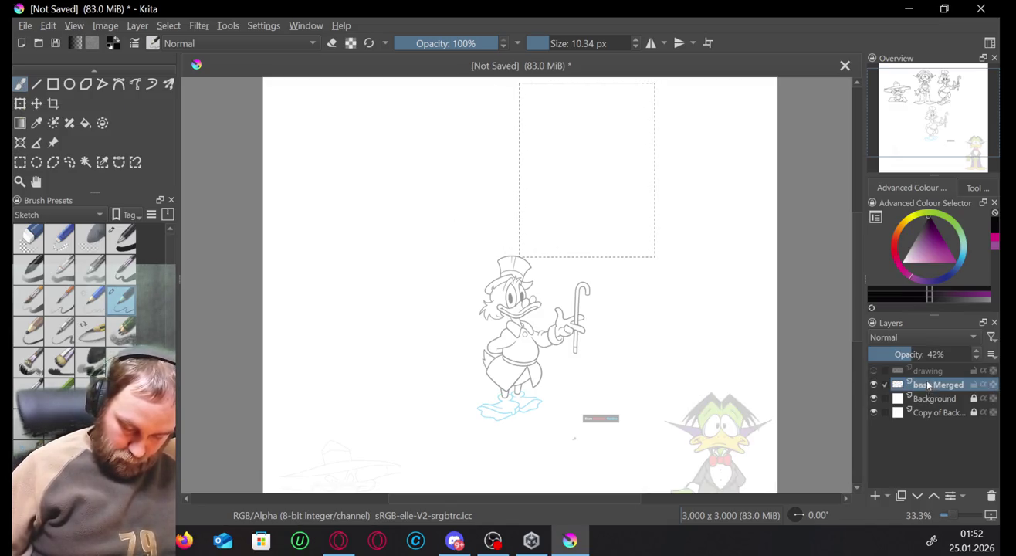
left_click(69, 162)
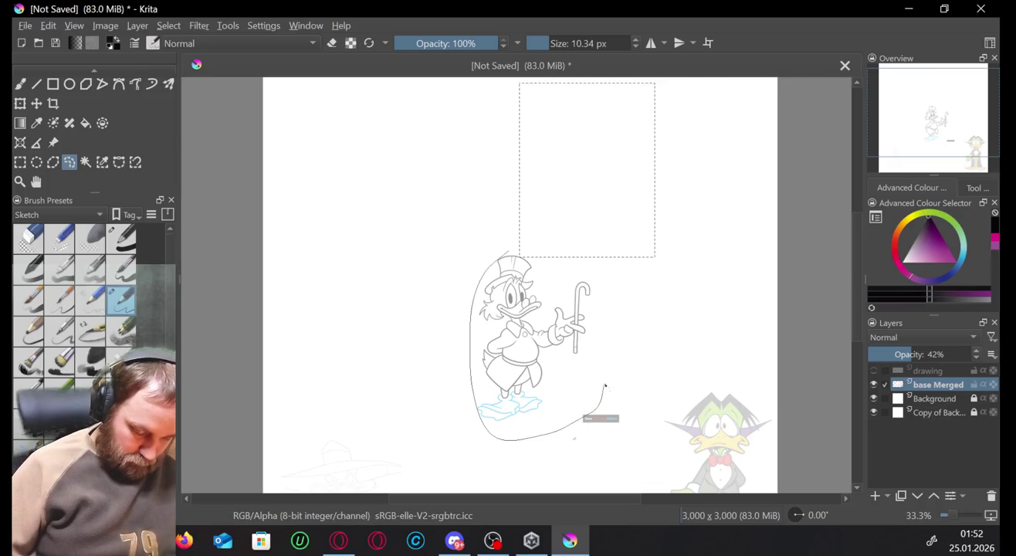
left_click_drag(605, 386, 601, 382)
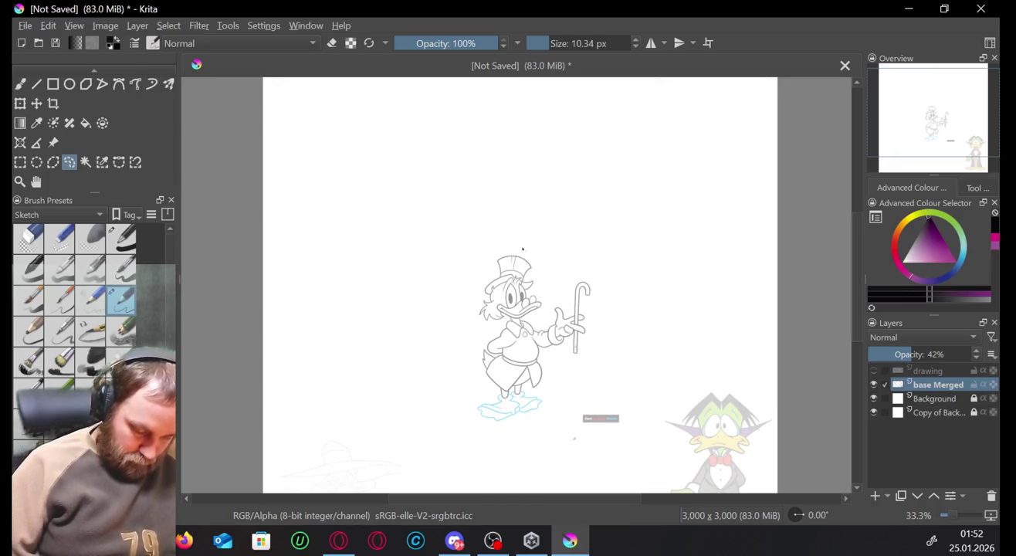
left_click_drag(477, 423, 544, 414)
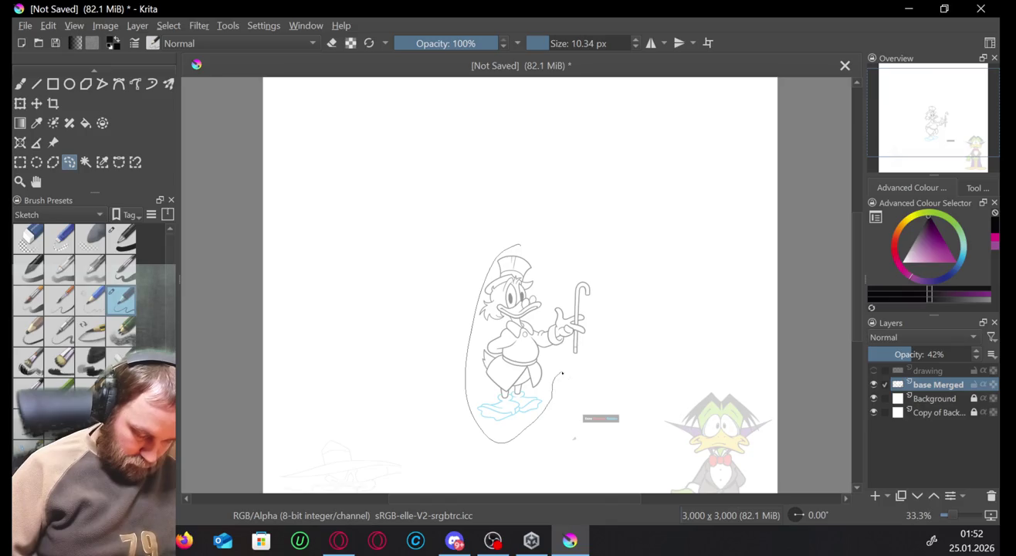
left_click_drag(570, 253, 516, 245)
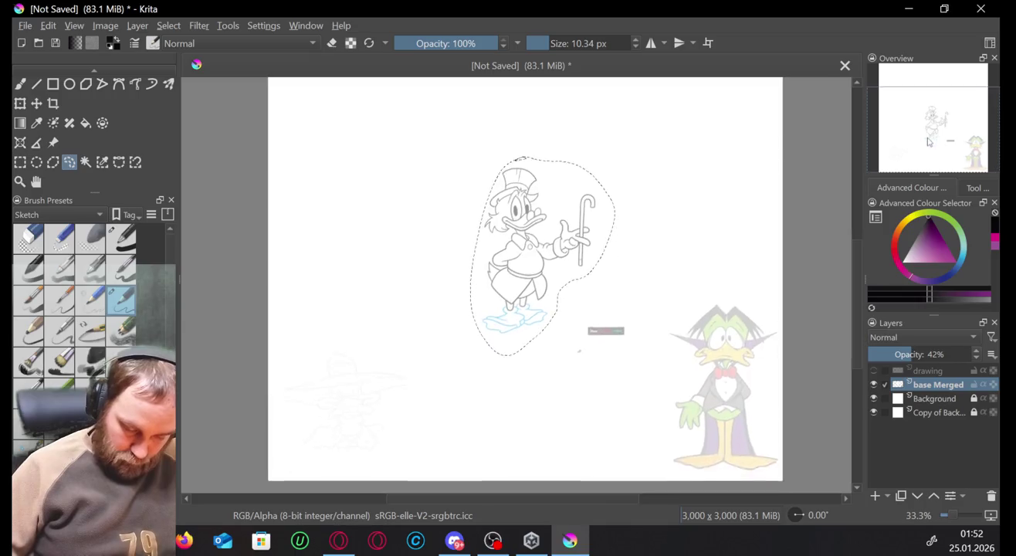
Move the selected Scrooge sketch down and left, then begin an oval selection near the label.
left_click_drag(928, 129, 927, 151)
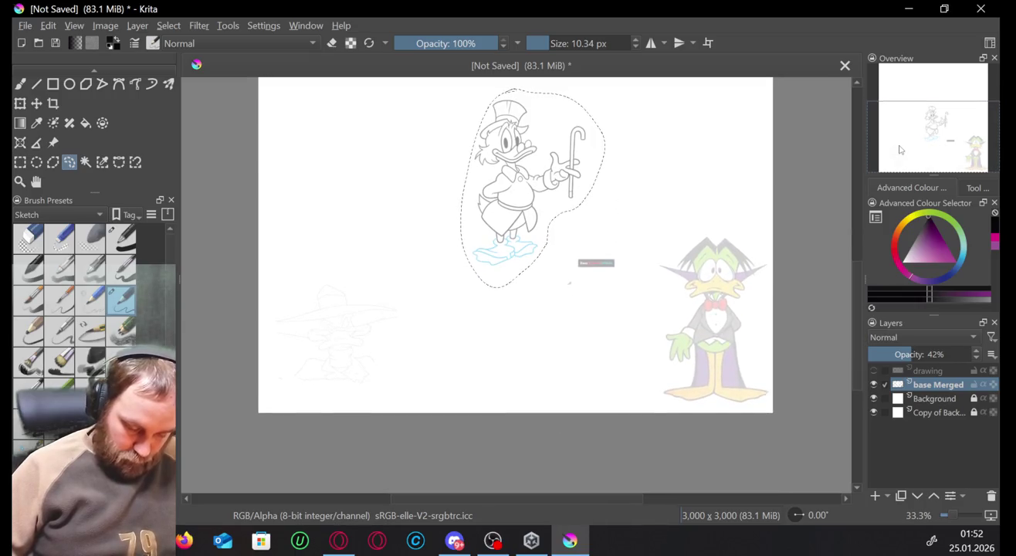
left_click(38, 103)
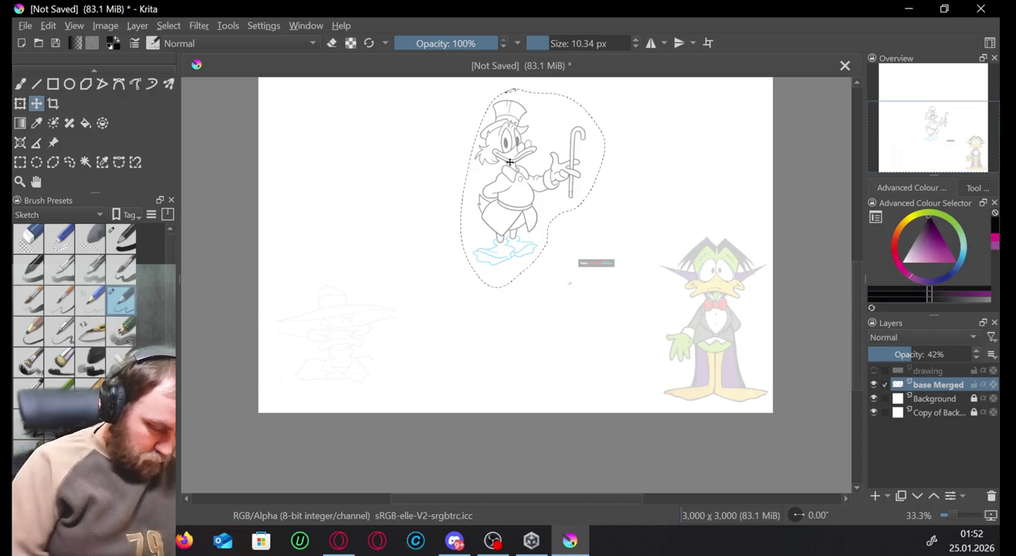
mouse_move(516, 160)
left_mouse_down()
mouse_move(474, 299)
mouse_move(460, 301)
left_mouse_up()
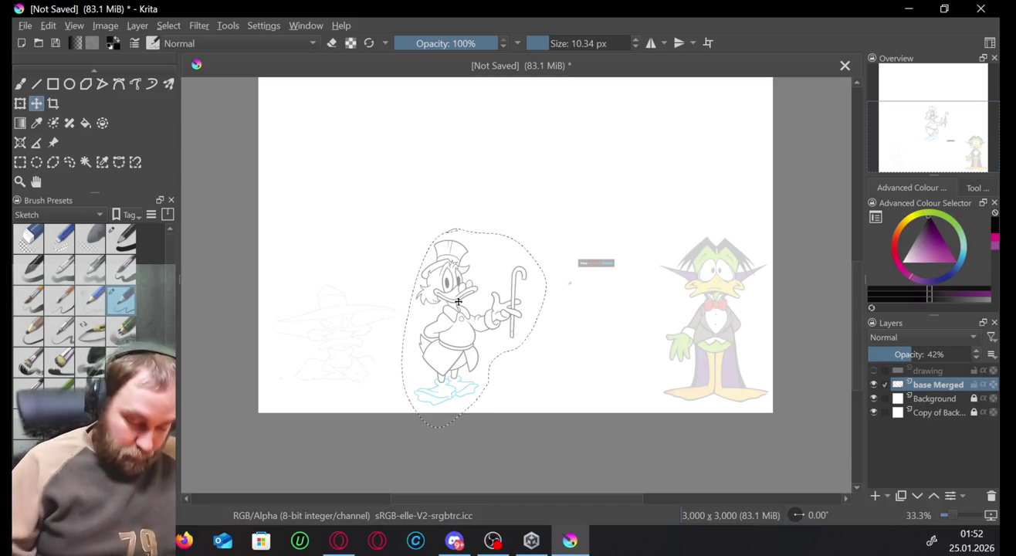
left_click_drag(459, 301, 494, 300)
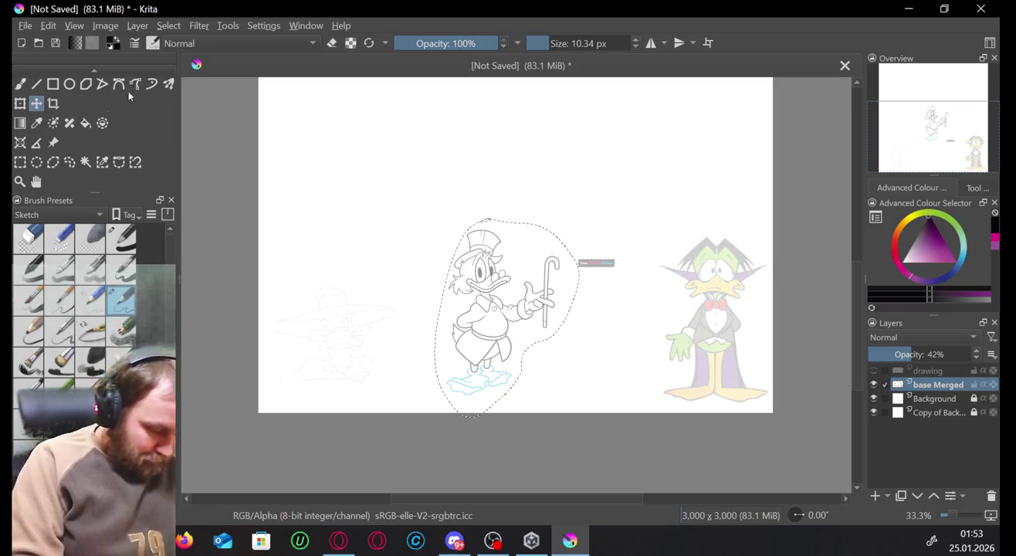
left_click(36, 161)
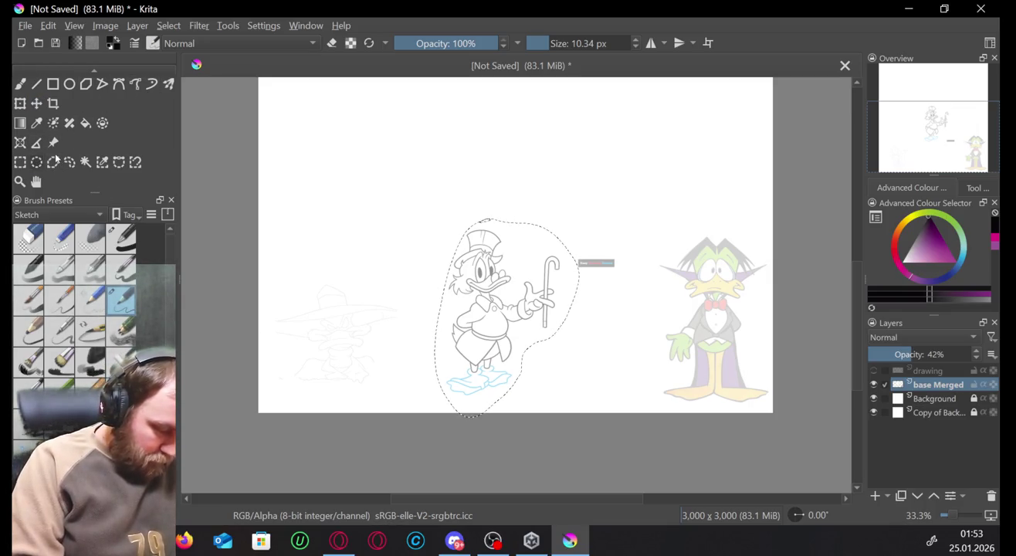
left_click_drag(615, 248, 624, 276)
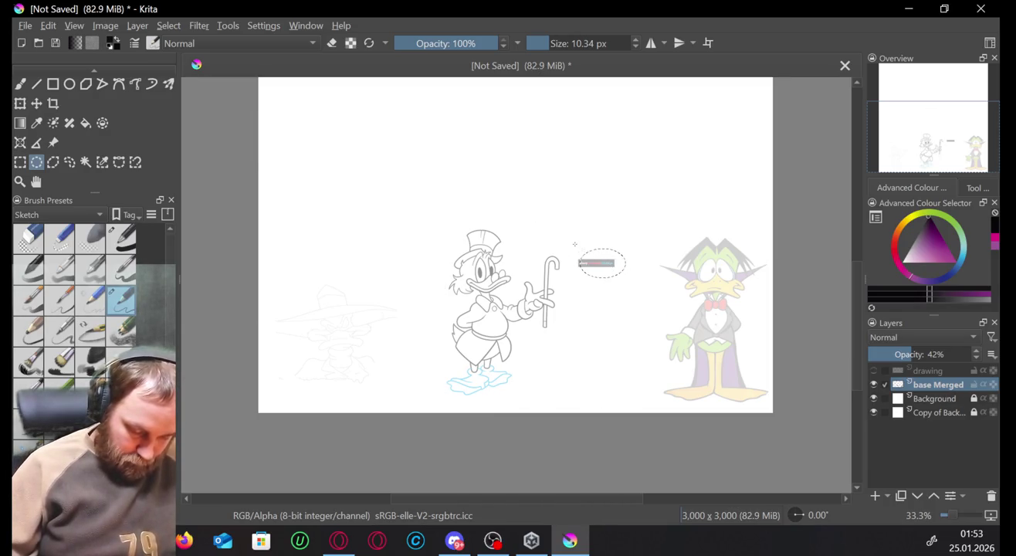
Oval-select the small colour label and drag it off the page's right edge.
left_click_drag(575, 243, 635, 281)
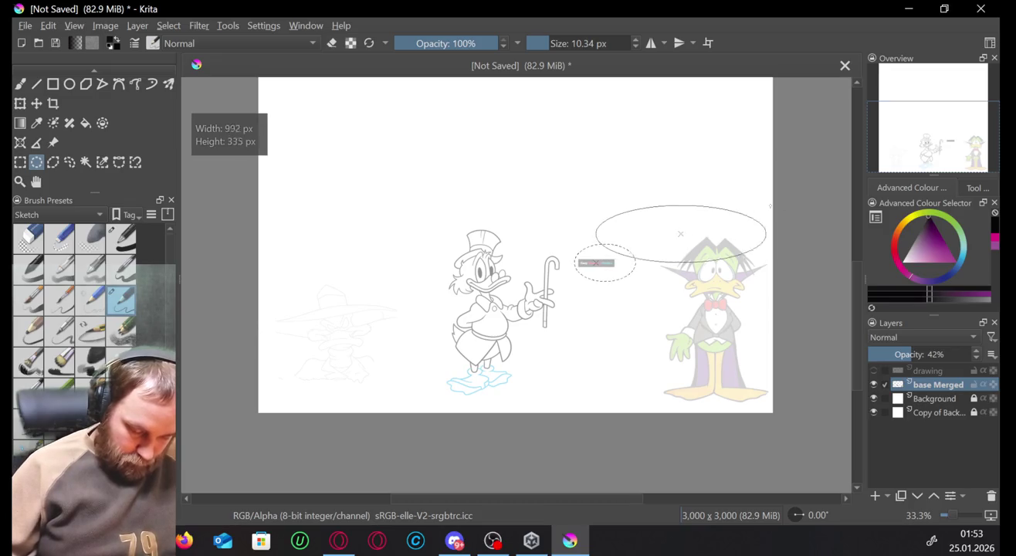
mouse_move(635, 281)
left_mouse_down()
mouse_move(610, 246)
mouse_move(626, 282)
mouse_move(699, 227)
mouse_move(597, 293)
left_mouse_up()
key("h")
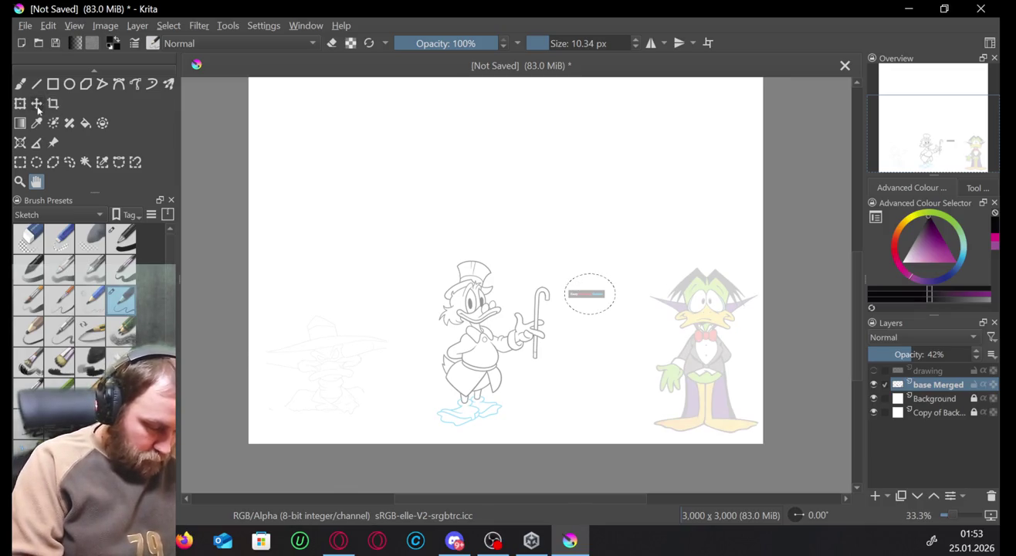
left_click(36, 104)
left_click_drag(586, 294, 822, 237)
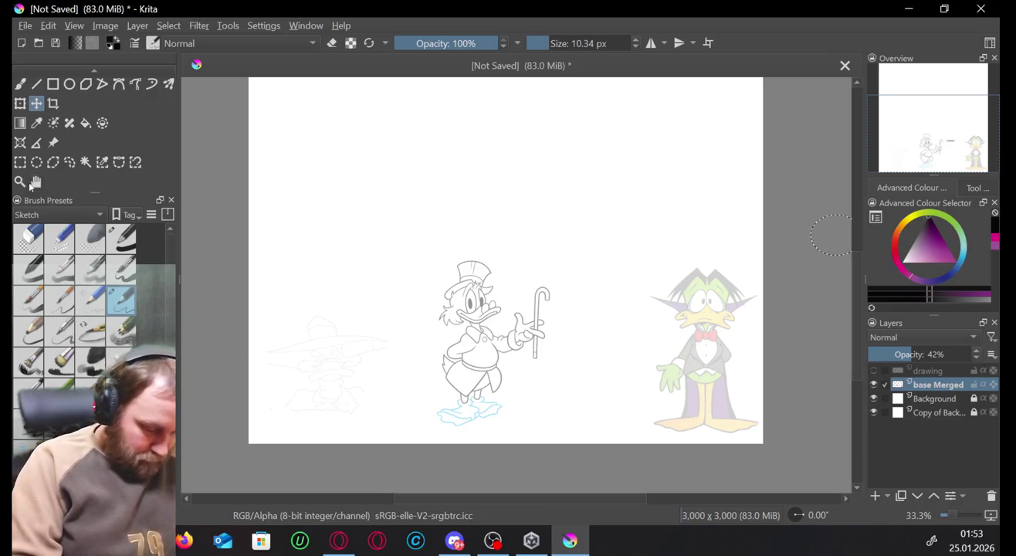
key("space")
mouse_move(528, 207)
left_mouse_down()
mouse_move(548, 241)
mouse_move(538, 255)
left_mouse_up()
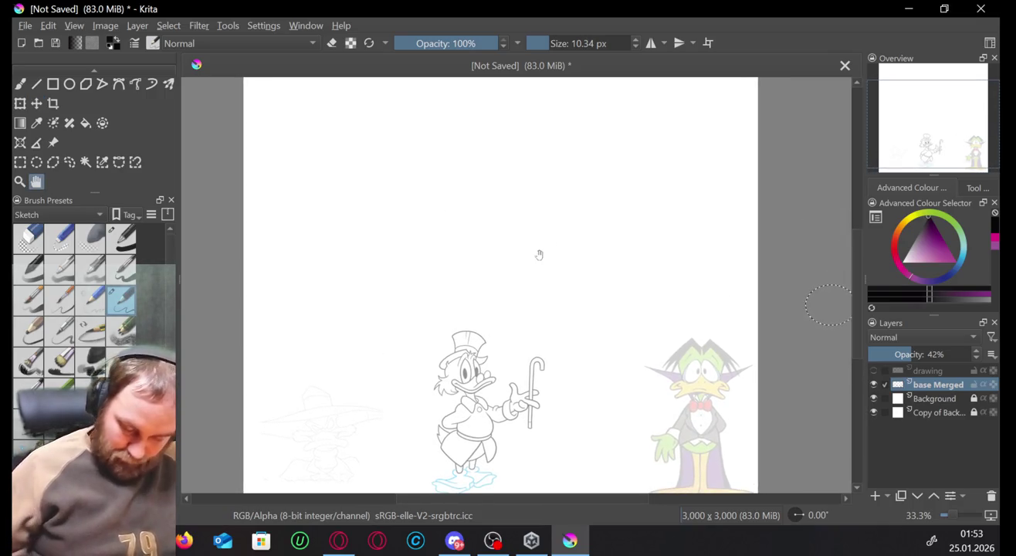
Show the inked drawings layer again and set base Merged opacity to 100%.
left_click(875, 371)
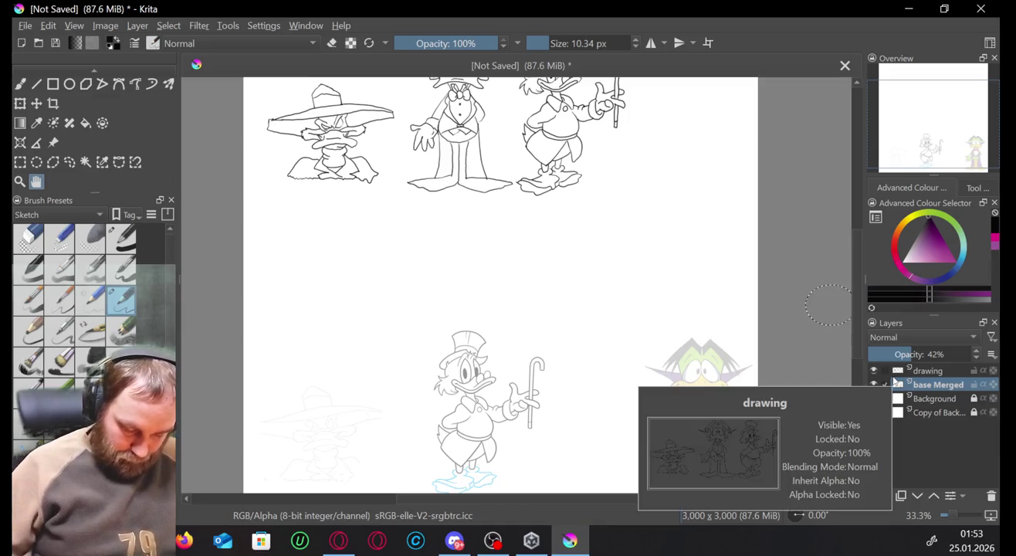
left_click_drag(681, 372, 670, 317)
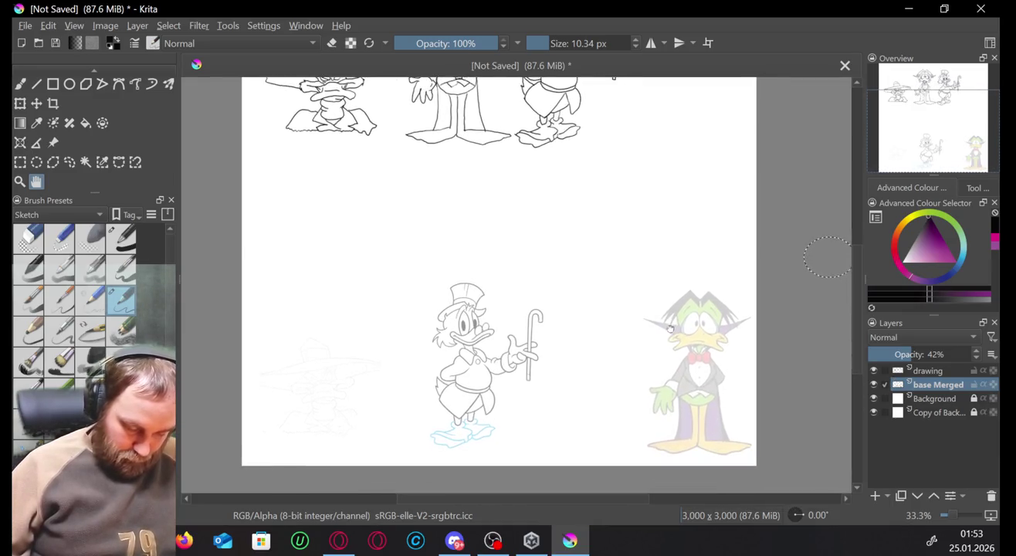
left_click_drag(911, 354, 976, 355)
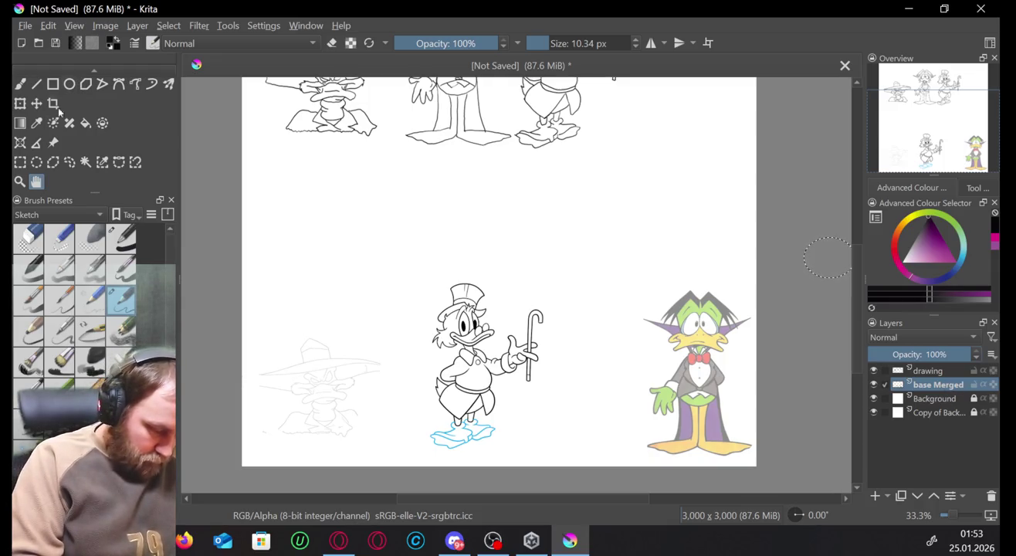
Move the bottom row of characters about 170 px up, then return to brushing on the drawing layer.
left_click(19, 161)
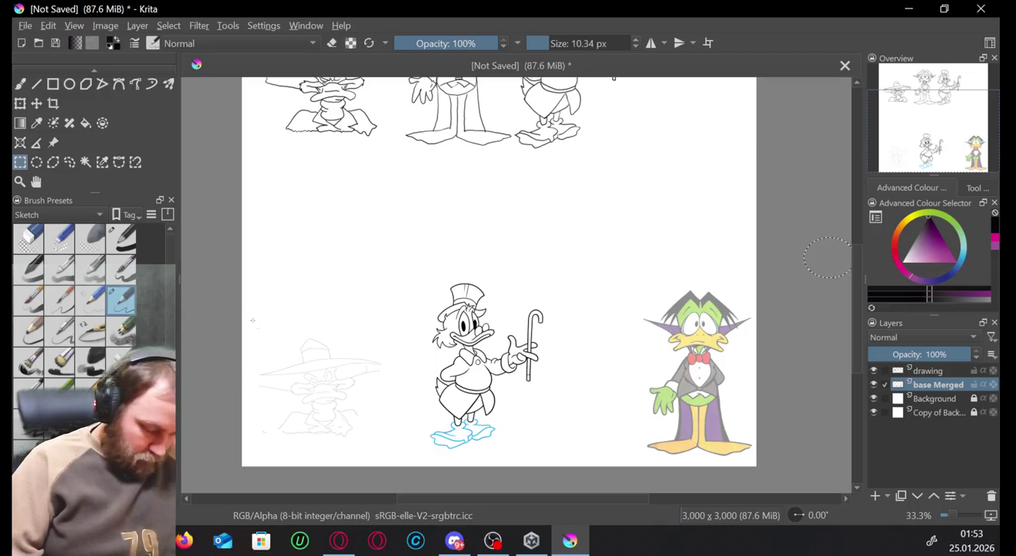
mouse_move(247, 305)
left_mouse_down()
mouse_move(374, 423)
mouse_move(256, 417)
left_mouse_up()
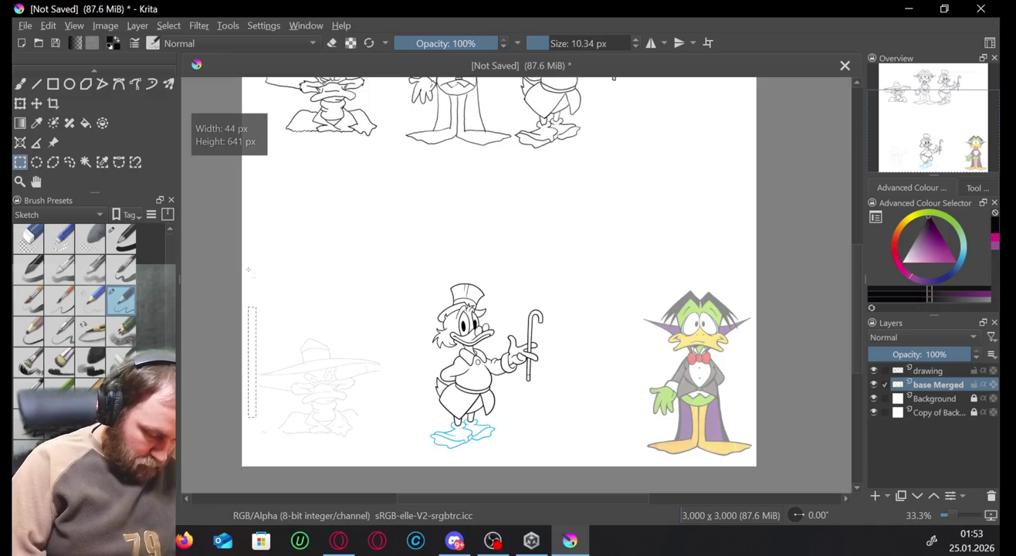
left_click_drag(248, 267, 756, 462)
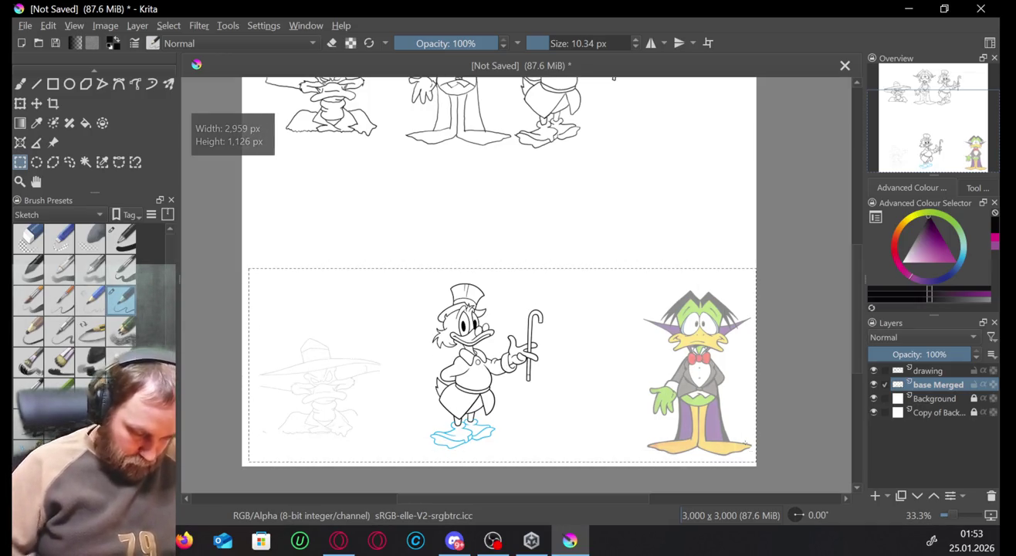
left_click(36, 103)
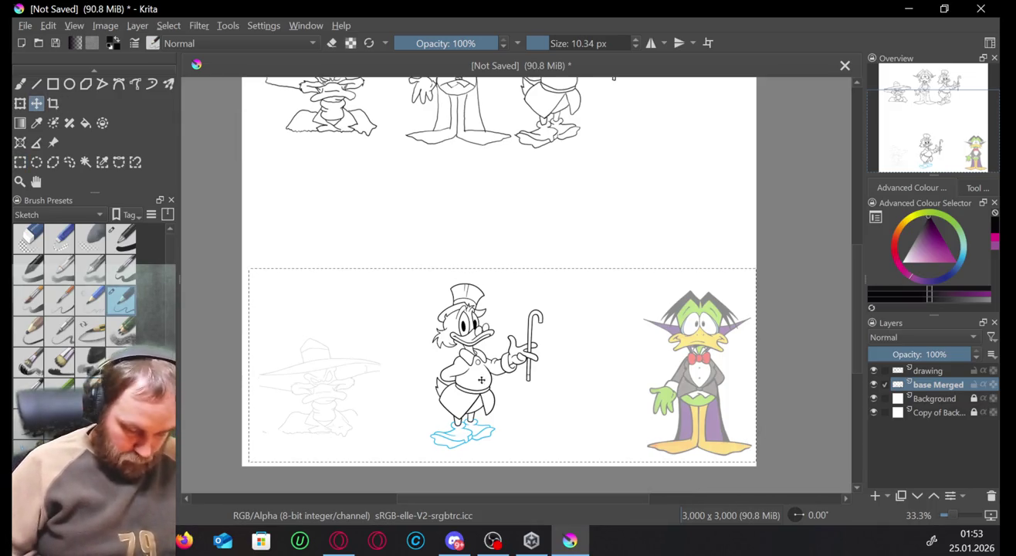
left_click_drag(481, 379, 475, 246)
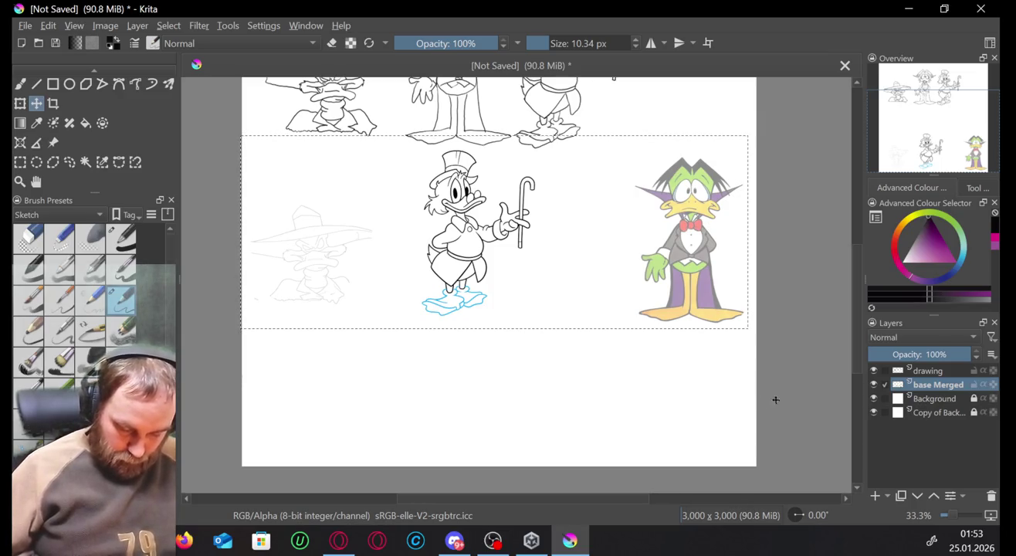
key("b")
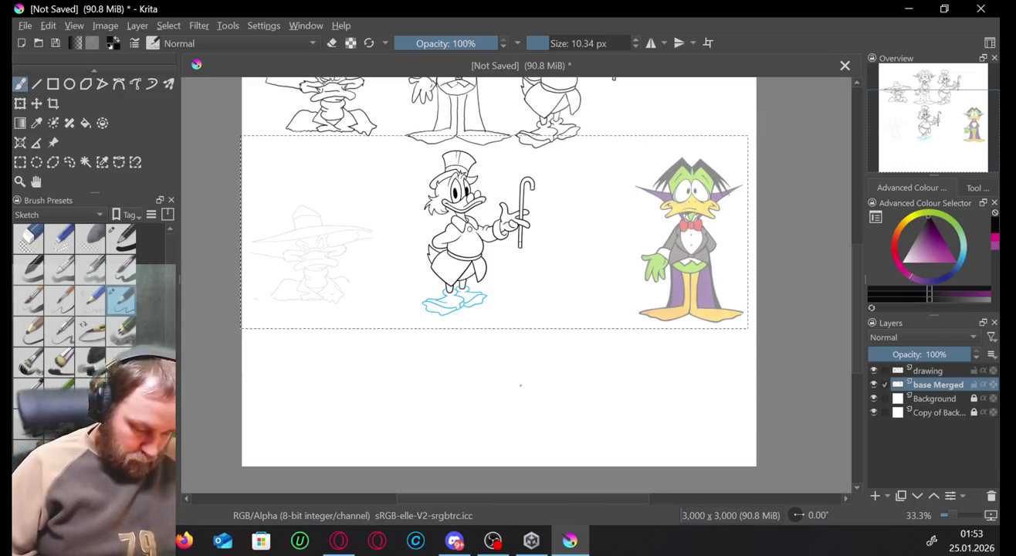
left_click(932, 371)
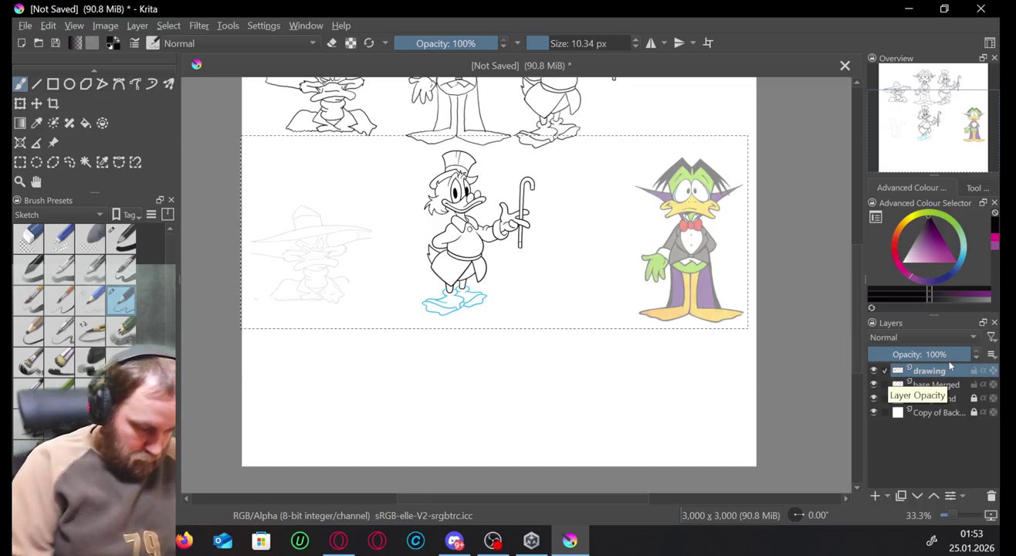
Deselect the lower character row, then test and undo a brush stroke below it.
left_click(23, 161)
left_click(430, 403)
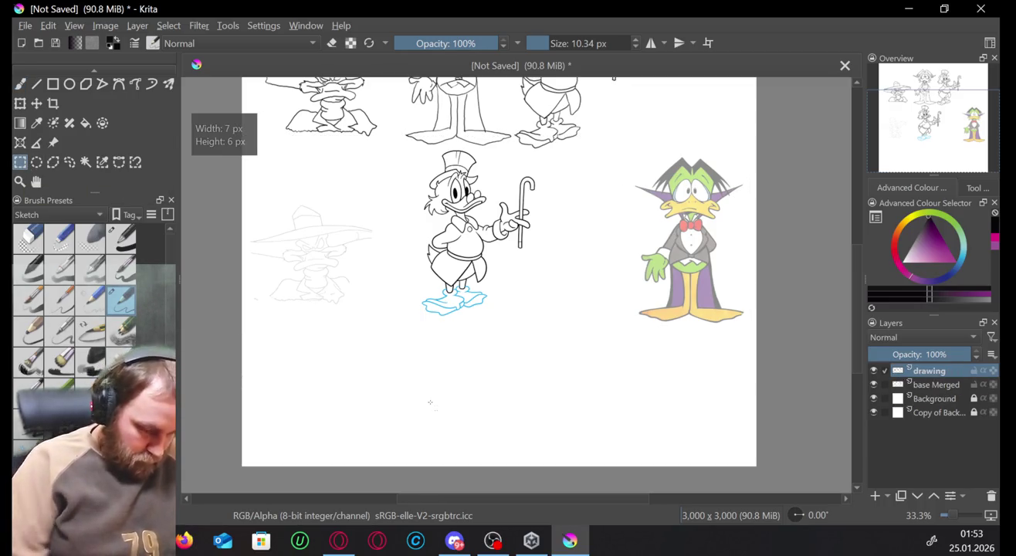
left_click(21, 89)
mouse_move(423, 359)
left_mouse_down()
mouse_move(517, 346)
mouse_move(644, 410)
left_mouse_up()
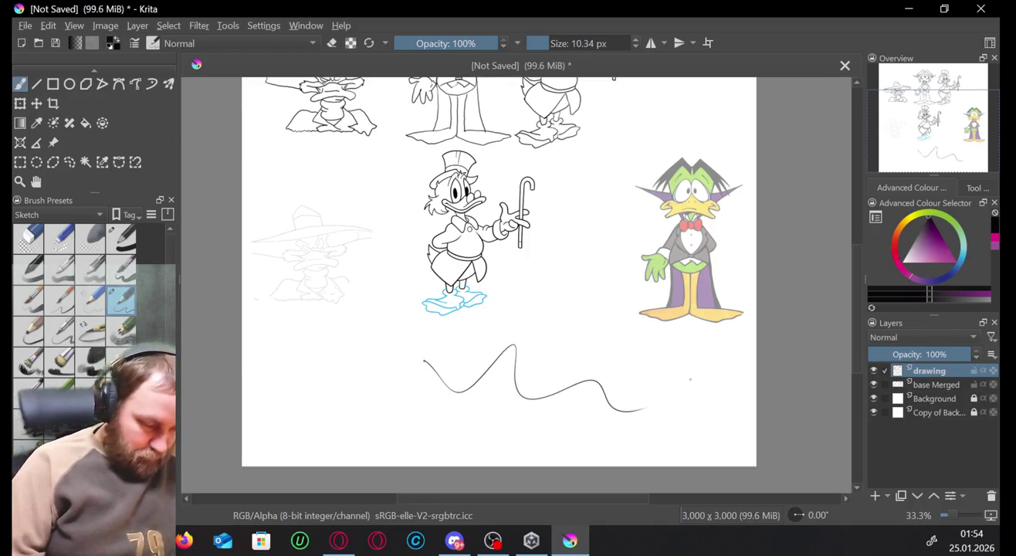
key("ctrl+z")
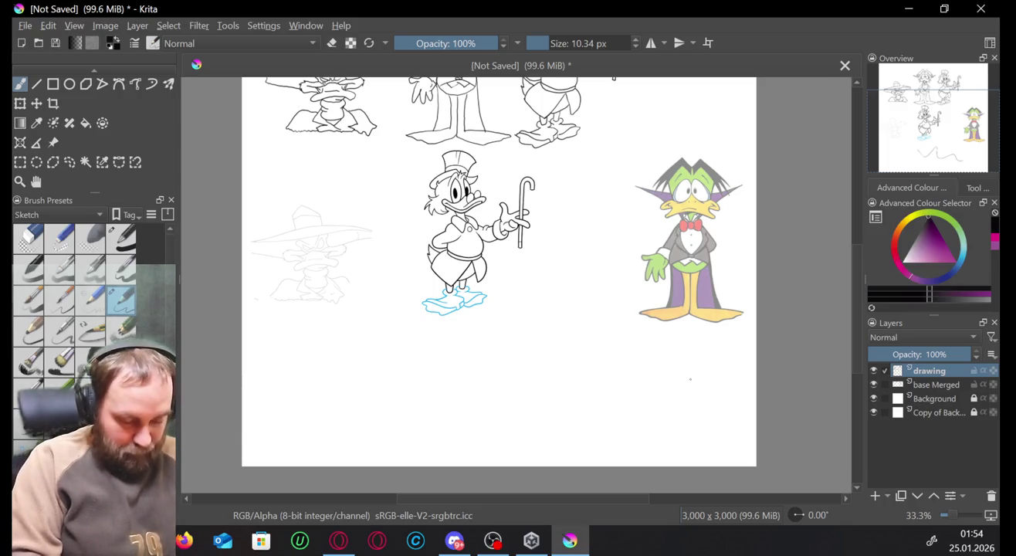
mouse_move(690, 379)
left_mouse_down()
mouse_move(678, 453)
mouse_move(692, 441)
left_mouse_up()
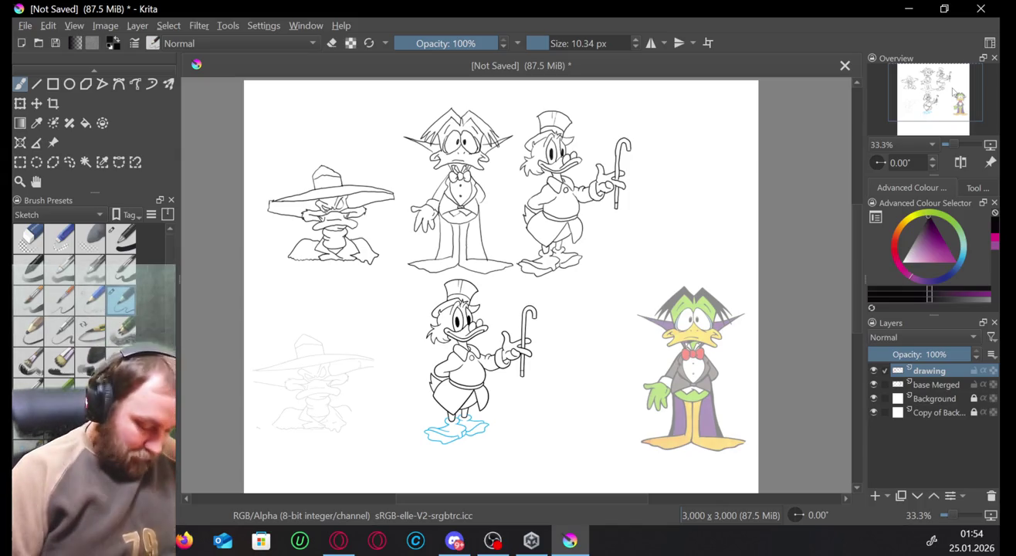
Pan and zoom to 33.3% to centre the blank area below Scrooge and the caped duck.
left_click(321, 546)
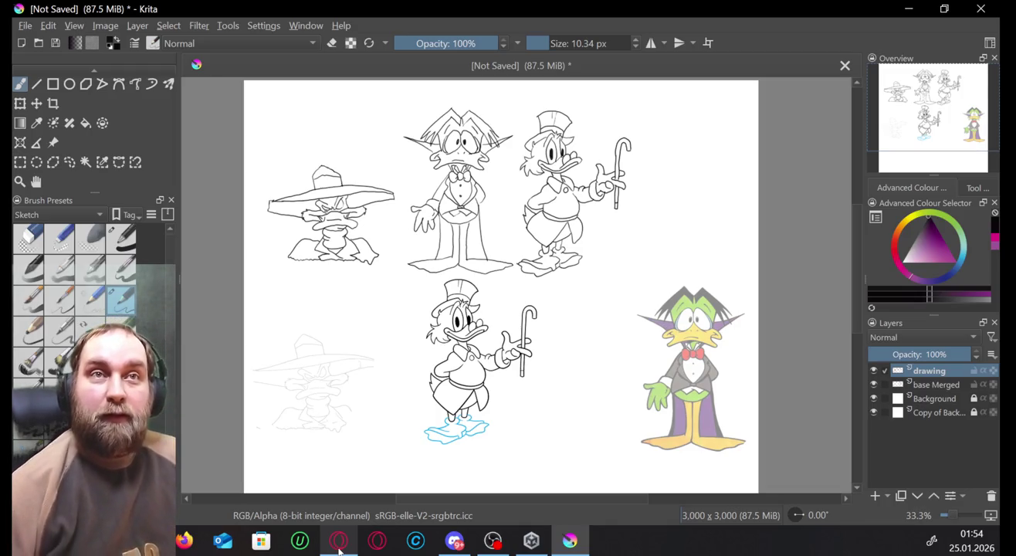
left_click(340, 546)
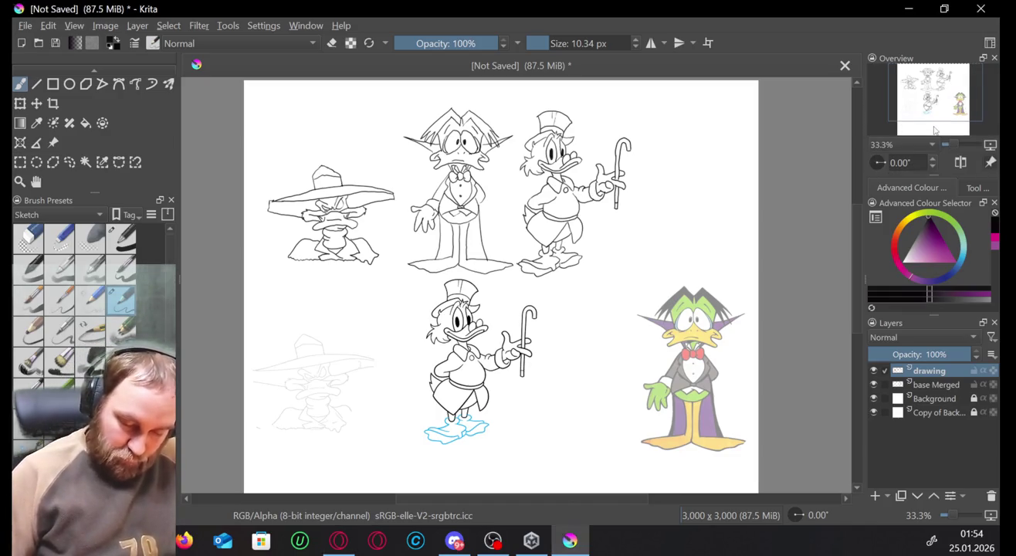
left_click_drag(936, 104, 938, 126)
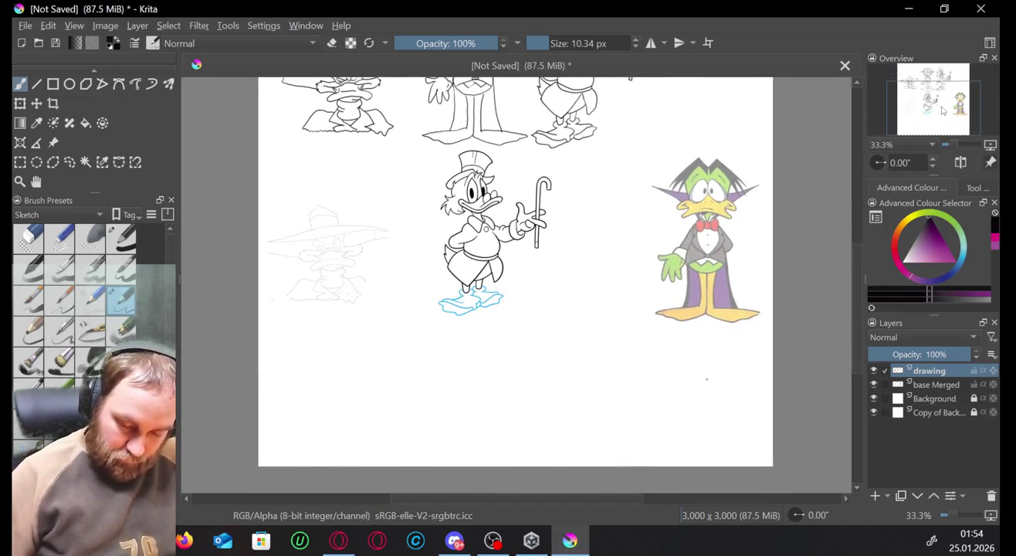
scroll(960, 148, "up", 3)
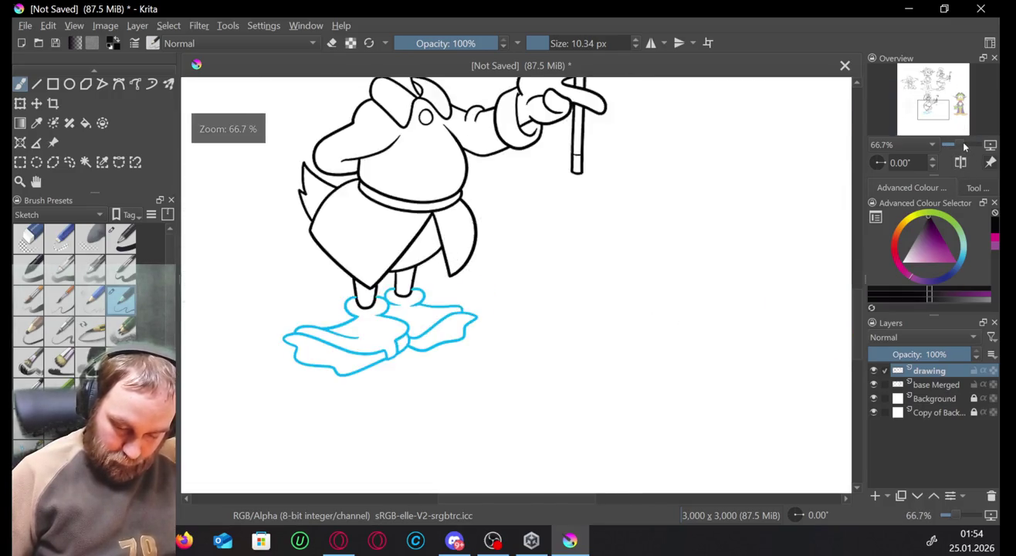
scroll(960, 147, "down", 4)
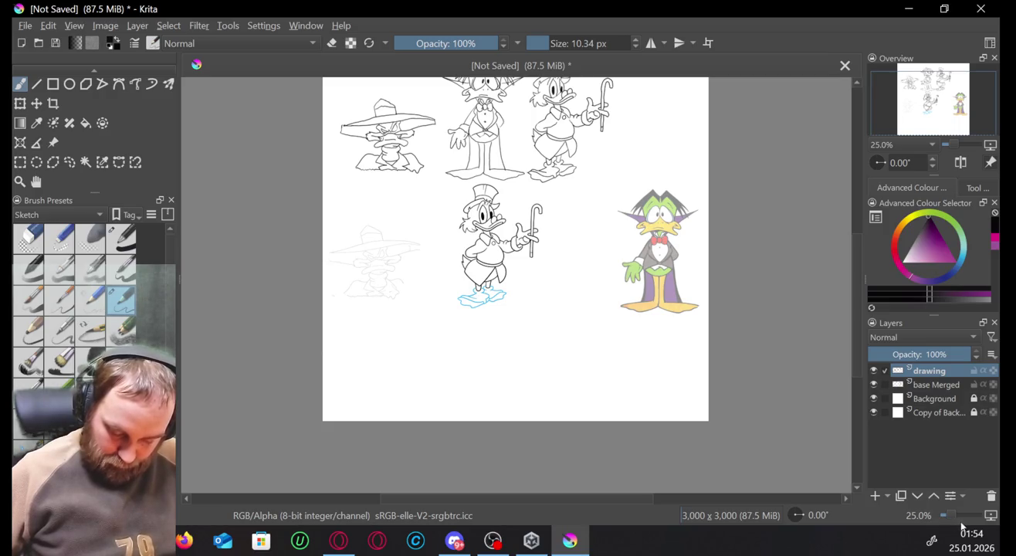
scroll(963, 526, "up", 1)
scroll(957, 523, "up", 1)
scroll(956, 523, "down", 1)
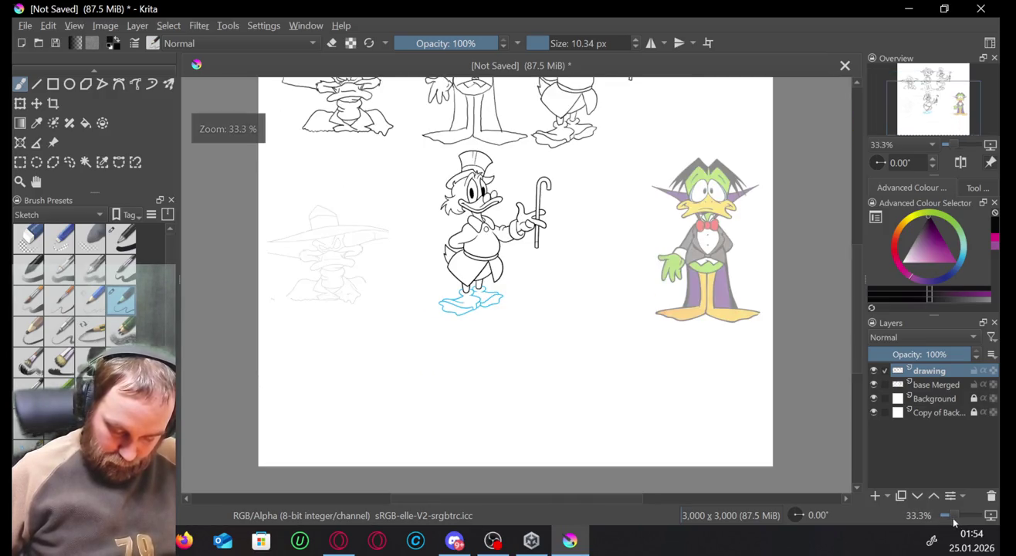
left_click_drag(948, 98, 958, 90)
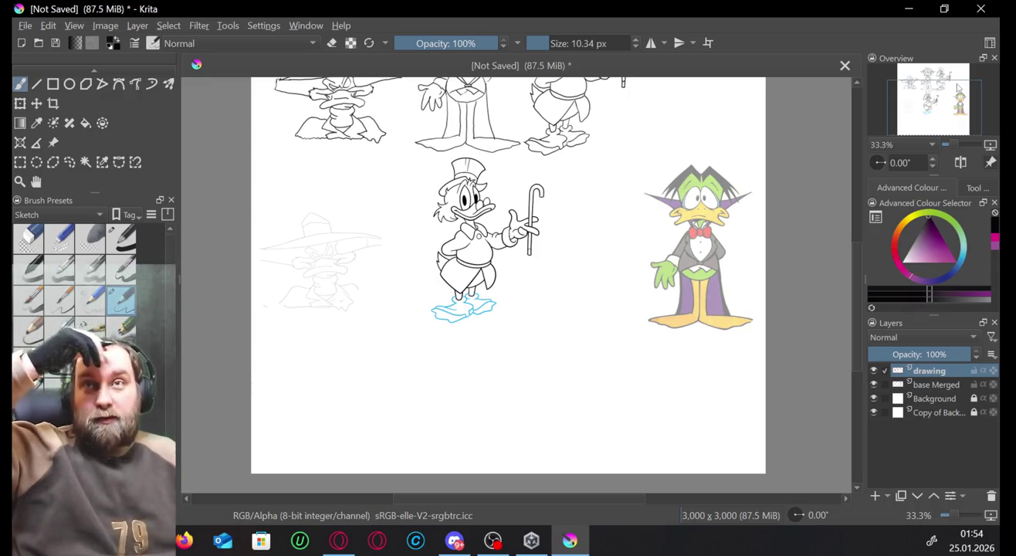
Draw a row of S and Z practice curves under the characters.
left_click_drag(299, 387, 310, 418)
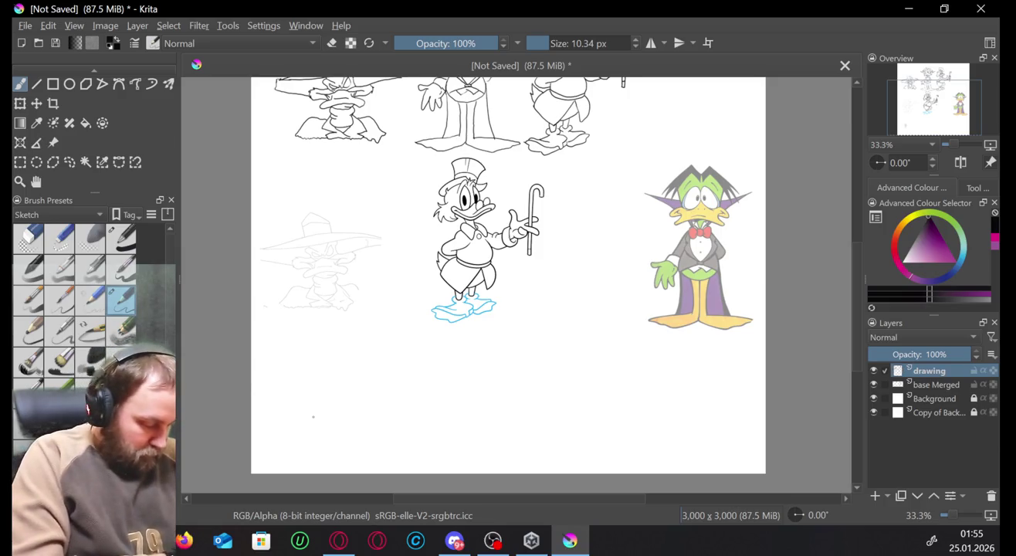
key("ctrl+z")
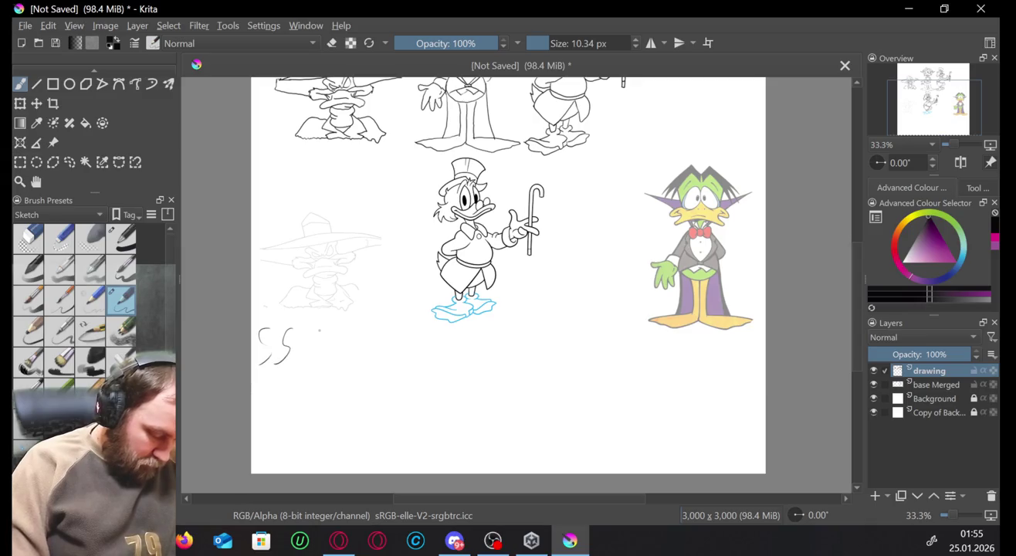
mouse_move(303, 337)
left_mouse_down()
mouse_move(293, 363)
mouse_move(321, 349)
mouse_move(317, 368)
left_mouse_up()
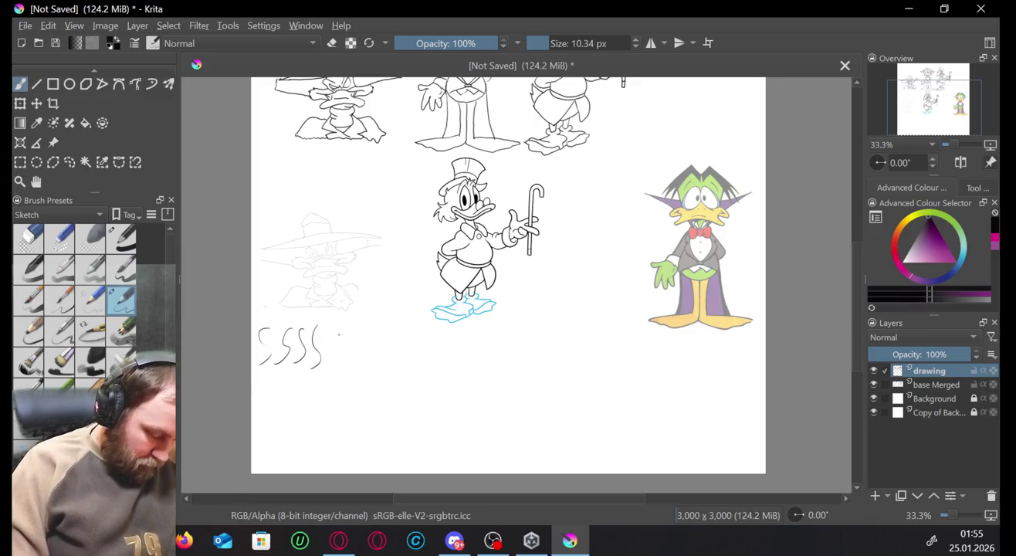
left_click_drag(350, 334, 345, 365)
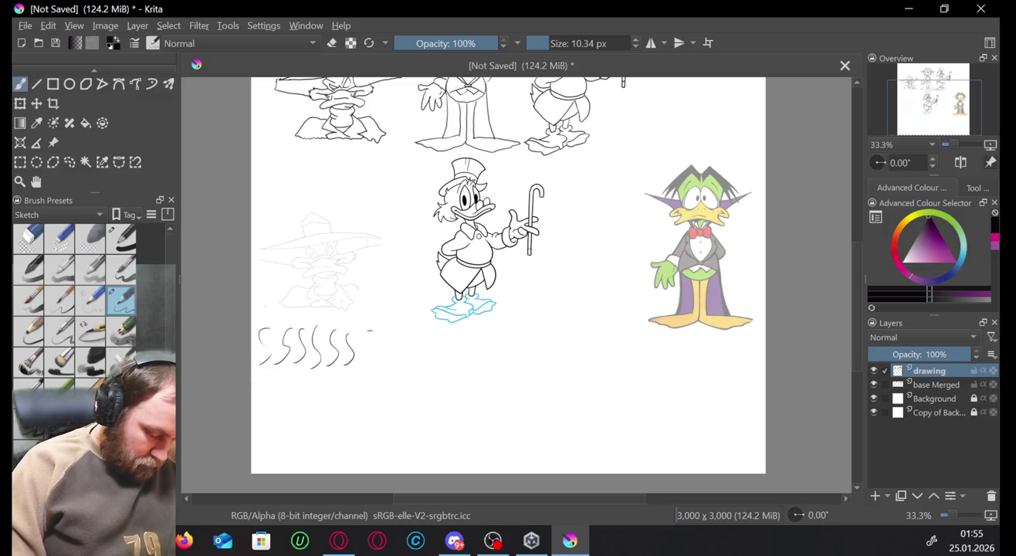
left_click_drag(370, 330, 356, 363)
mouse_move(395, 332)
left_mouse_down()
mouse_move(389, 367)
mouse_move(514, 347)
mouse_move(553, 357)
mouse_move(577, 340)
mouse_move(645, 362)
mouse_move(761, 364)
left_mouse_up()
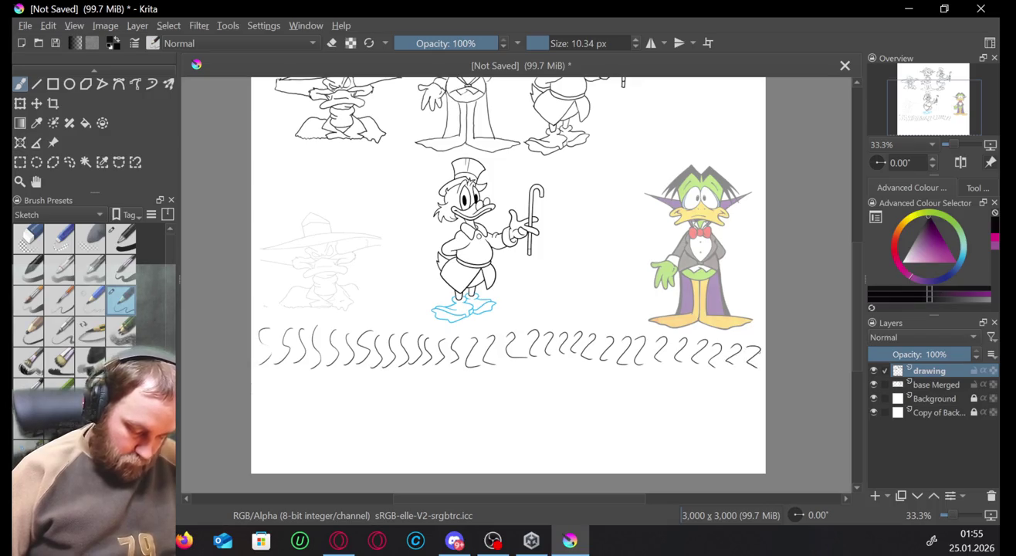
Draw a second row of C and backward-C curves below the S curves.
mouse_move(265, 378)
left_mouse_down()
mouse_move(266, 392)
mouse_move(284, 389)
left_mouse_up()
left_click_drag(296, 377, 291, 384)
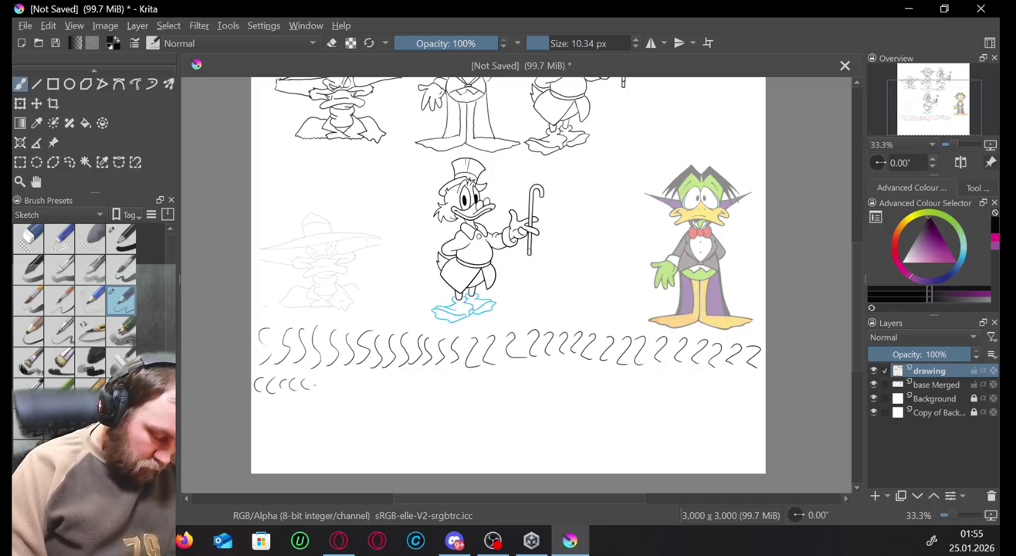
left_click_drag(352, 378, 348, 389)
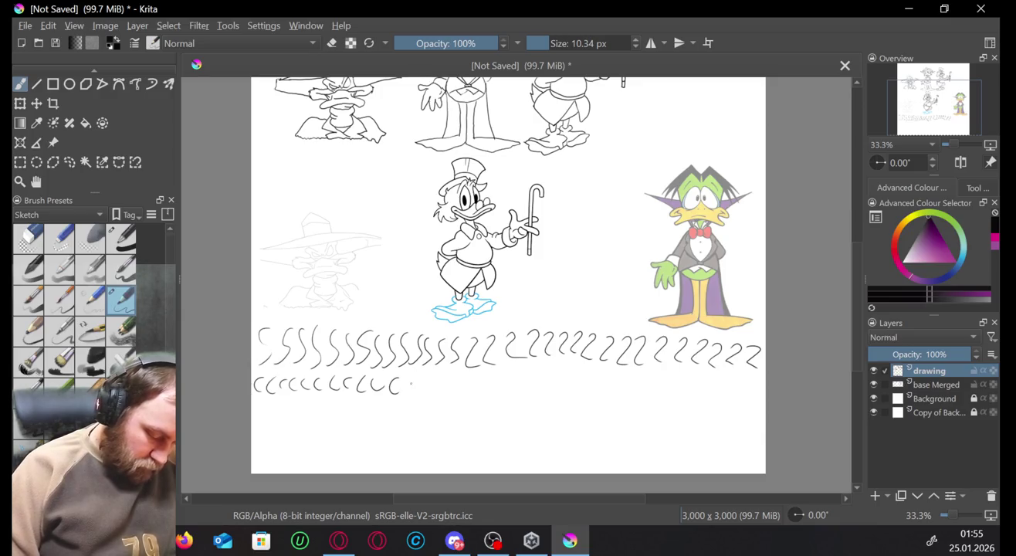
left_click_drag(411, 380, 408, 392)
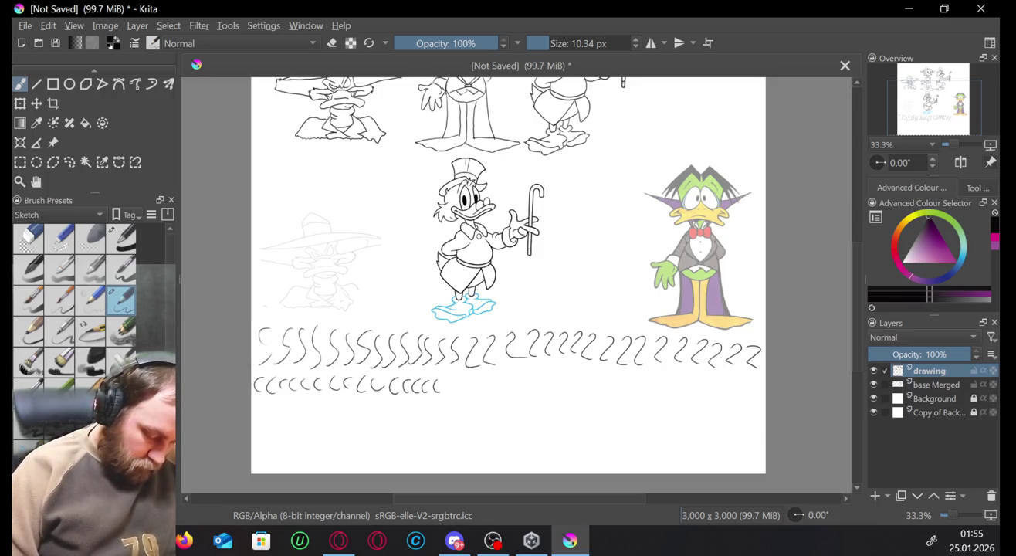
left_click_drag(484, 379, 481, 392)
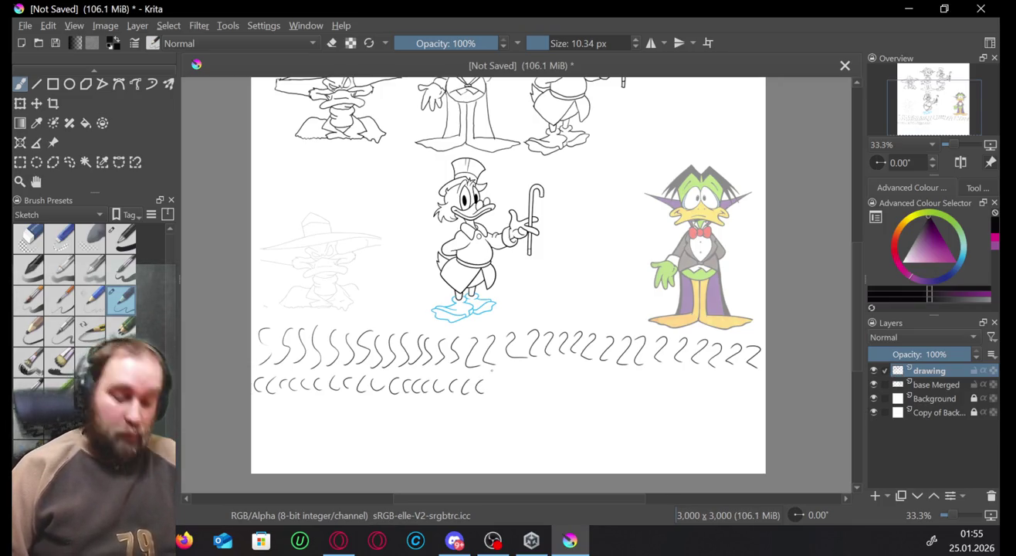
mouse_move(490, 380)
left_mouse_down()
mouse_move(492, 397)
mouse_move(754, 398)
left_mouse_up()
left_click(718, 381)
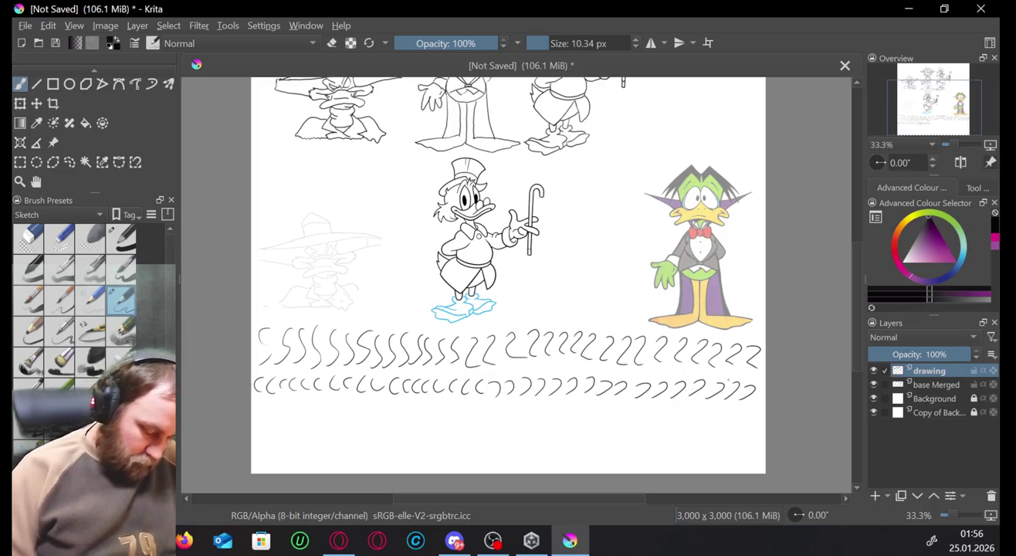
Draw nine vertical hatch lines crossed by three horizontal lines to form a grid.
left_click_drag(267, 407, 261, 454)
left_click_drag(281, 408, 273, 459)
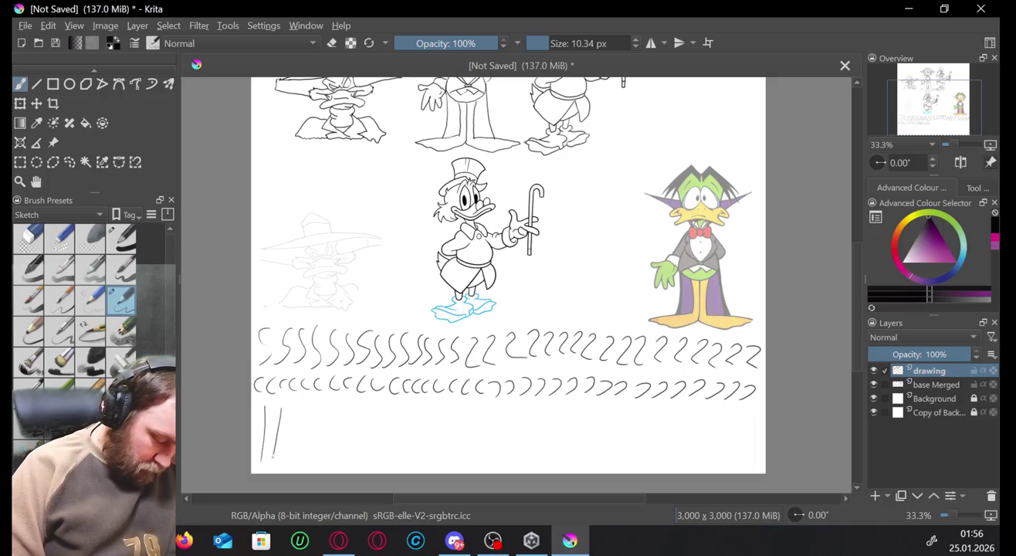
left_click_drag(310, 407, 302, 455)
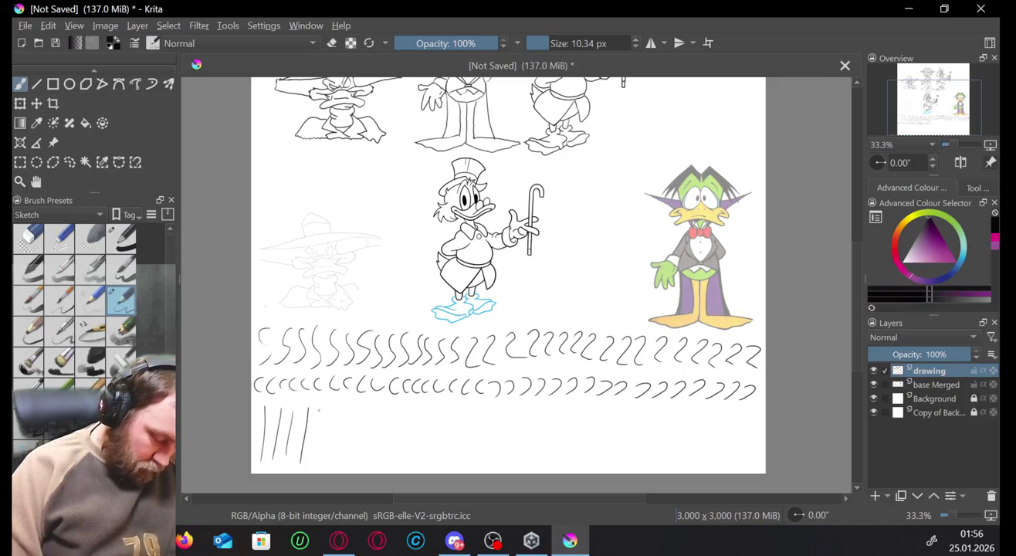
mouse_move(319, 411)
left_mouse_down()
mouse_move(314, 461)
mouse_move(337, 461)
left_mouse_up()
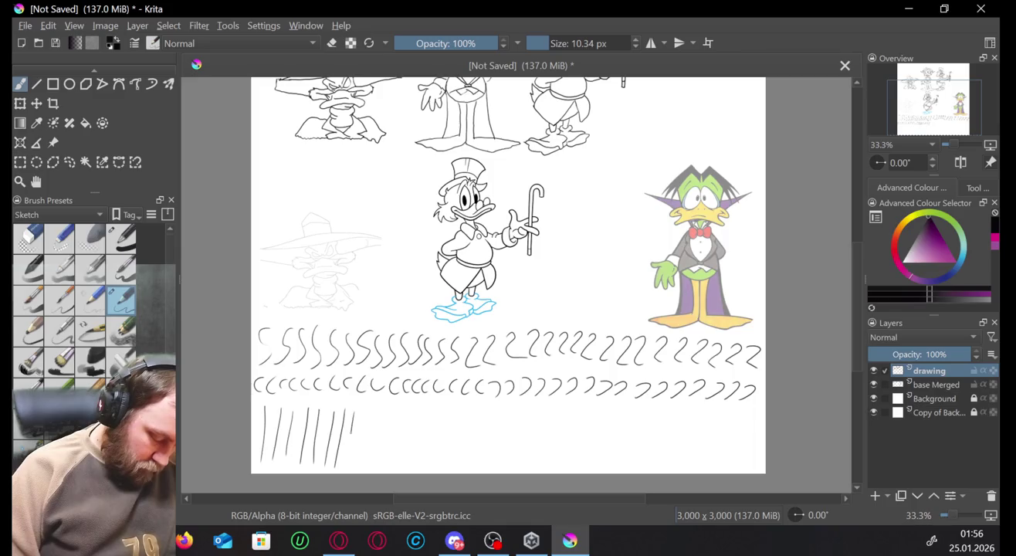
mouse_move(367, 415)
left_mouse_down()
mouse_move(357, 463)
mouse_move(379, 464)
left_mouse_up()
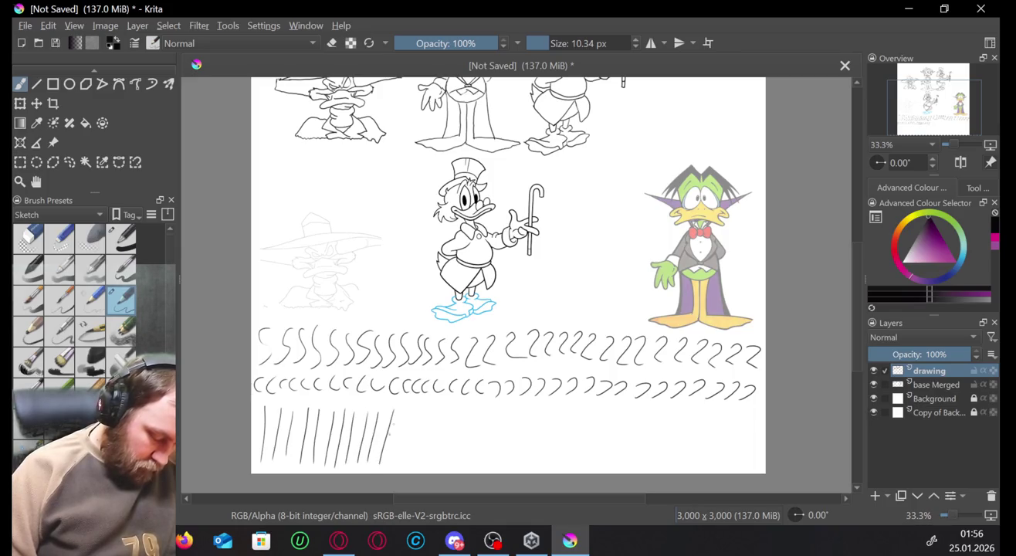
mouse_move(401, 416)
left_mouse_down()
mouse_move(392, 472)
mouse_move(419, 468)
left_mouse_up()
mouse_move(435, 414)
left_mouse_down()
mouse_move(430, 457)
mouse_move(442, 468)
left_mouse_up()
mouse_move(460, 415)
left_mouse_down()
mouse_move(453, 468)
mouse_move(468, 470)
left_mouse_up()
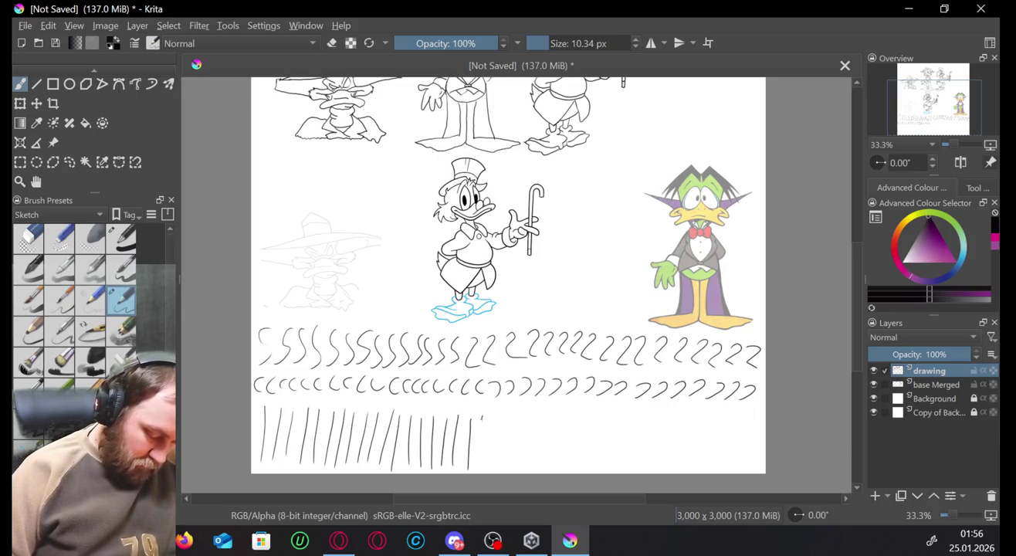
left_click_drag(483, 418, 474, 472)
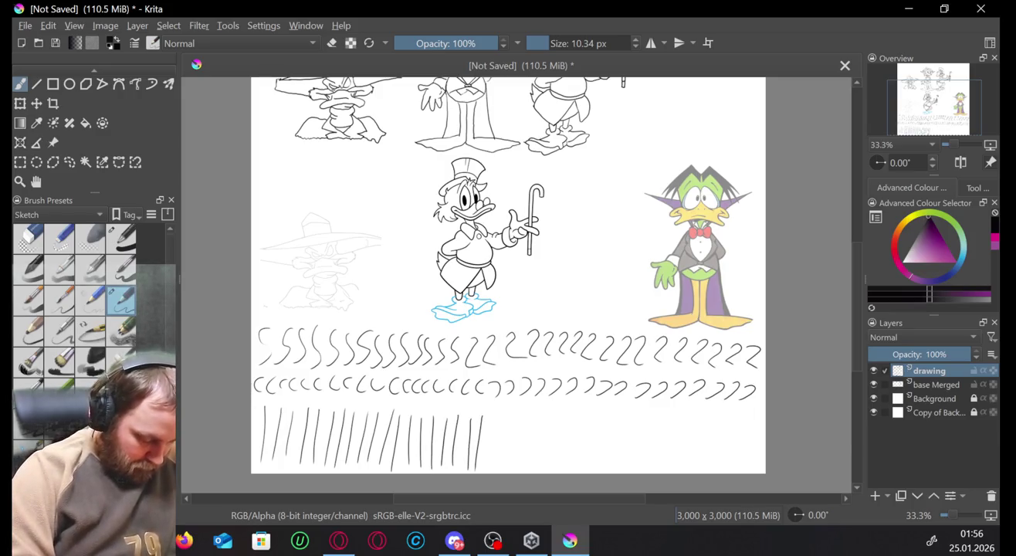
left_click_drag(252, 411, 488, 415)
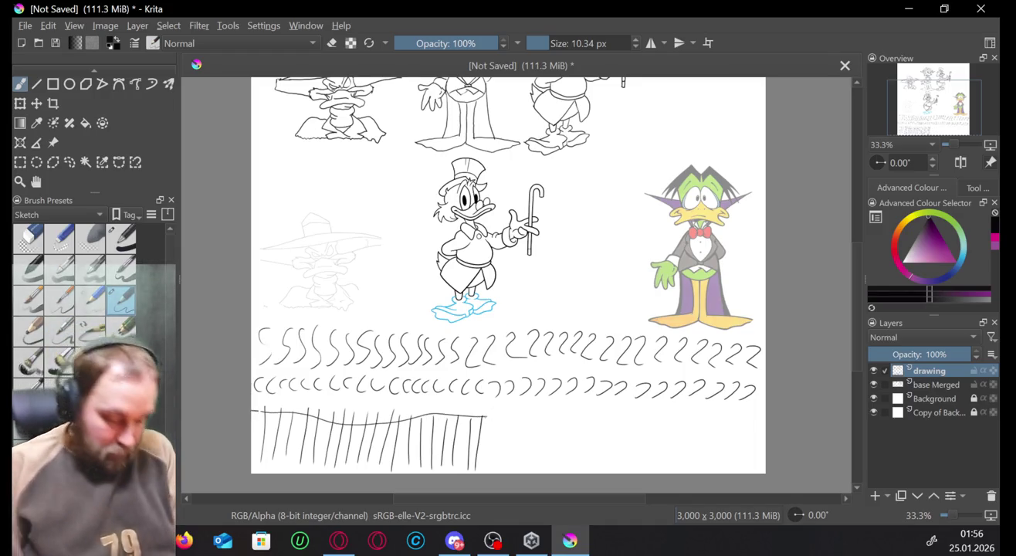
left_click_drag(252, 431, 493, 449)
left_click_drag(255, 453, 520, 466)
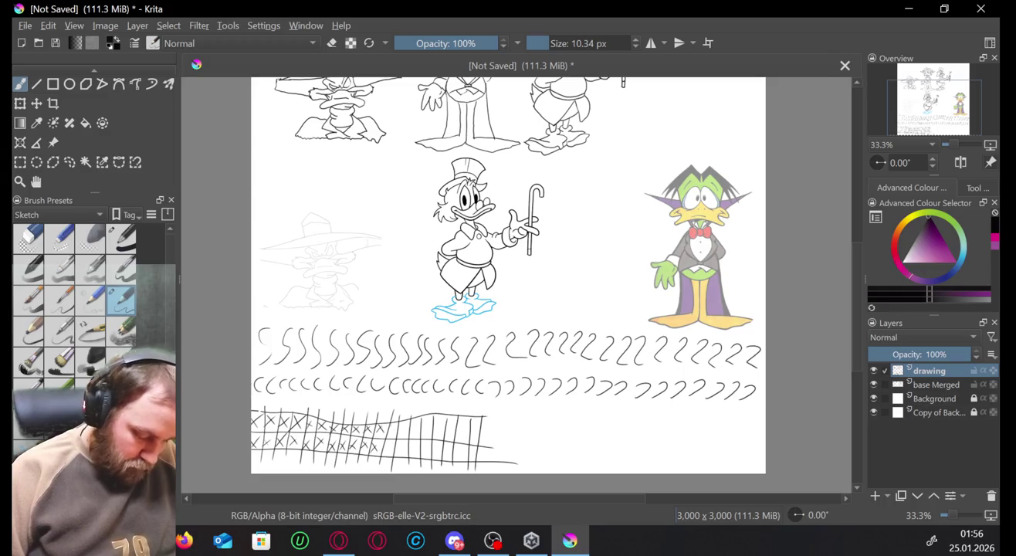
Add X marks to the upper and lower rows of the hatch grid.
left_click_drag(396, 422, 407, 434)
mouse_move(410, 420)
left_mouse_down()
mouse_move(397, 435)
mouse_move(416, 454)
left_mouse_up()
left_click_drag(419, 441, 405, 454)
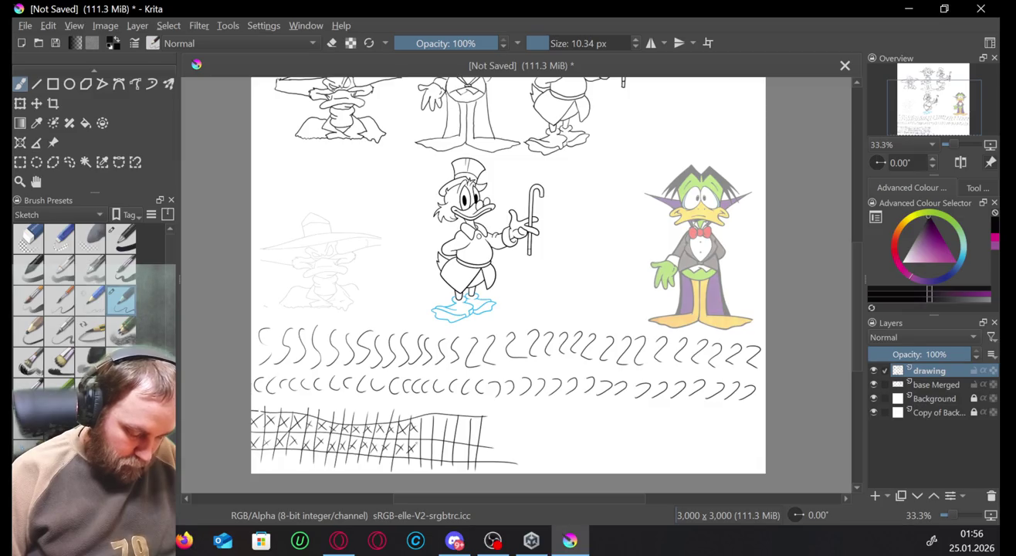
left_click_drag(421, 422, 429, 433)
left_click_drag(431, 421, 419, 433)
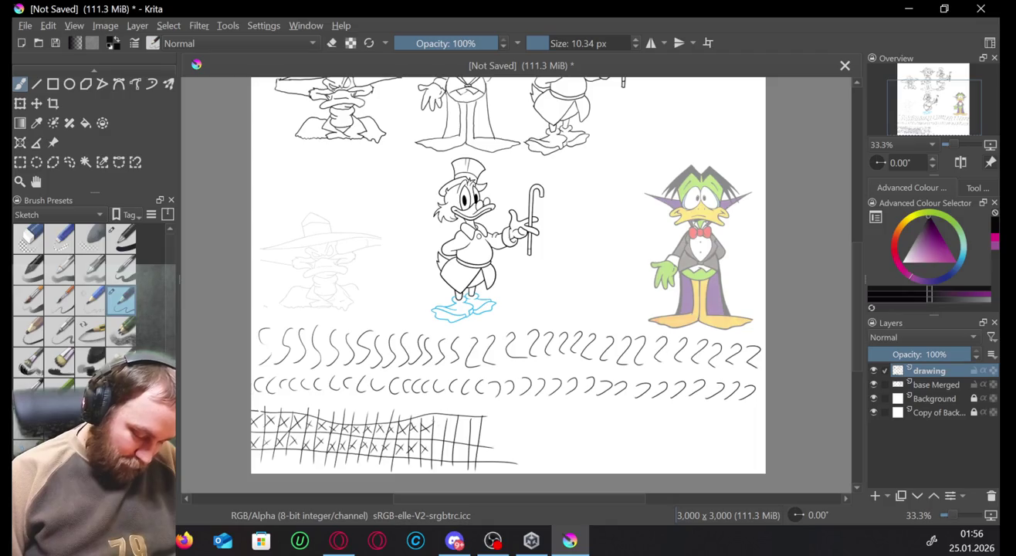
left_click_drag(432, 419, 443, 432)
left_click_drag(443, 421, 430, 433)
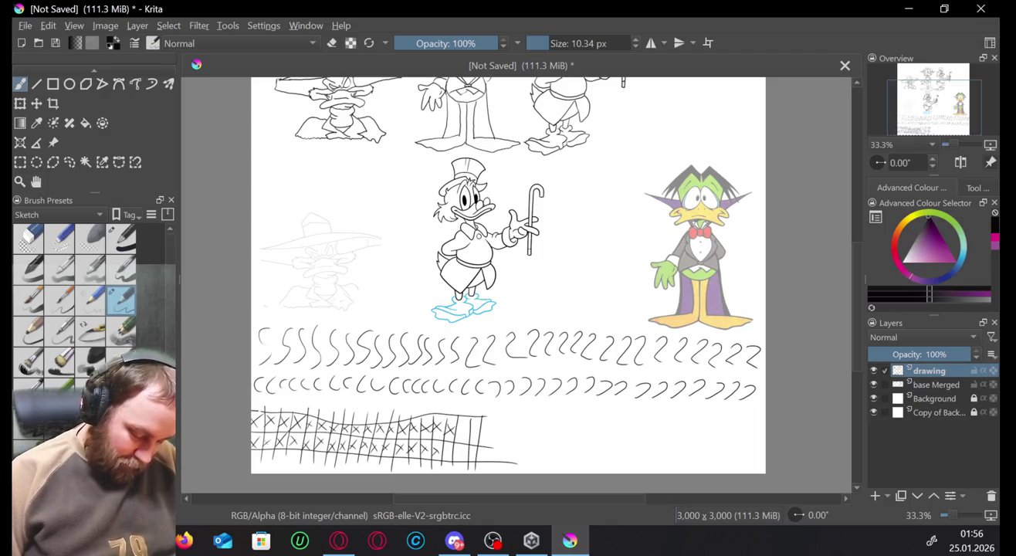
left_click_drag(453, 446, 463, 456)
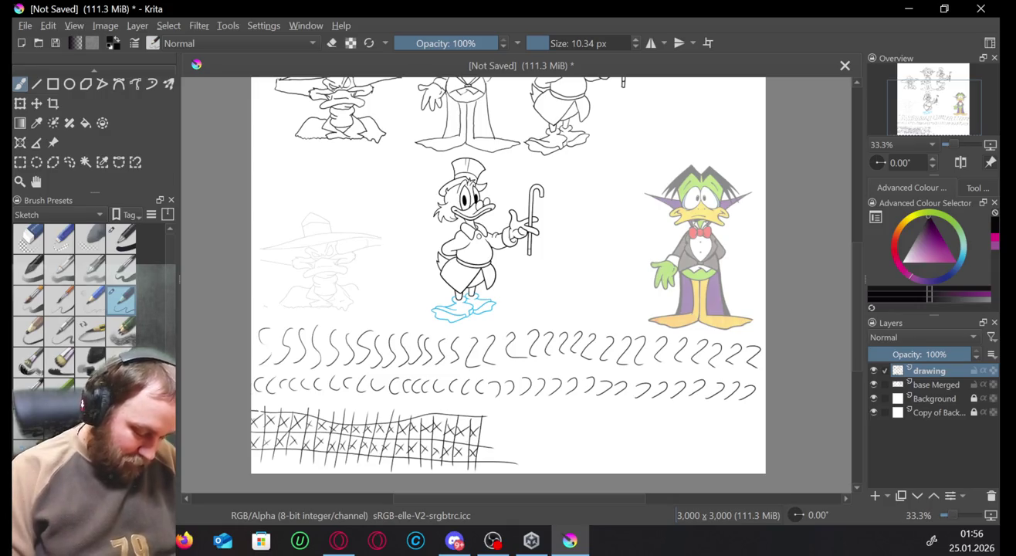
Circle the X cells along the left part of the grid.
left_click_drag(257, 414, 256, 428)
left_click_drag(257, 433, 256, 447)
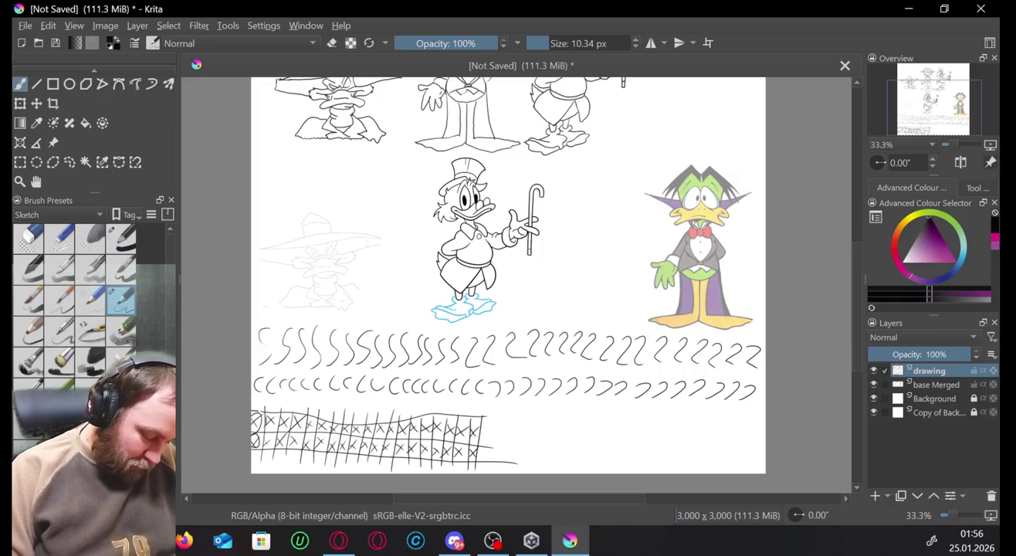
mouse_move(270, 412)
left_mouse_down()
mouse_move(265, 435)
mouse_move(295, 415)
mouse_move(292, 434)
mouse_move(309, 420)
mouse_move(304, 438)
mouse_move(321, 420)
mouse_move(315, 440)
mouse_move(334, 422)
mouse_move(329, 439)
mouse_move(342, 427)
mouse_move(351, 443)
mouse_move(366, 424)
mouse_move(363, 442)
mouse_move(390, 427)
mouse_move(383, 444)
mouse_move(411, 424)
mouse_move(410, 445)
mouse_move(425, 424)
mouse_move(423, 446)
mouse_move(435, 422)
mouse_move(434, 447)
mouse_move(446, 424)
mouse_move(444, 447)
mouse_move(458, 424)
mouse_move(455, 450)
mouse_move(473, 424)
mouse_move(471, 450)
left_mouse_up()
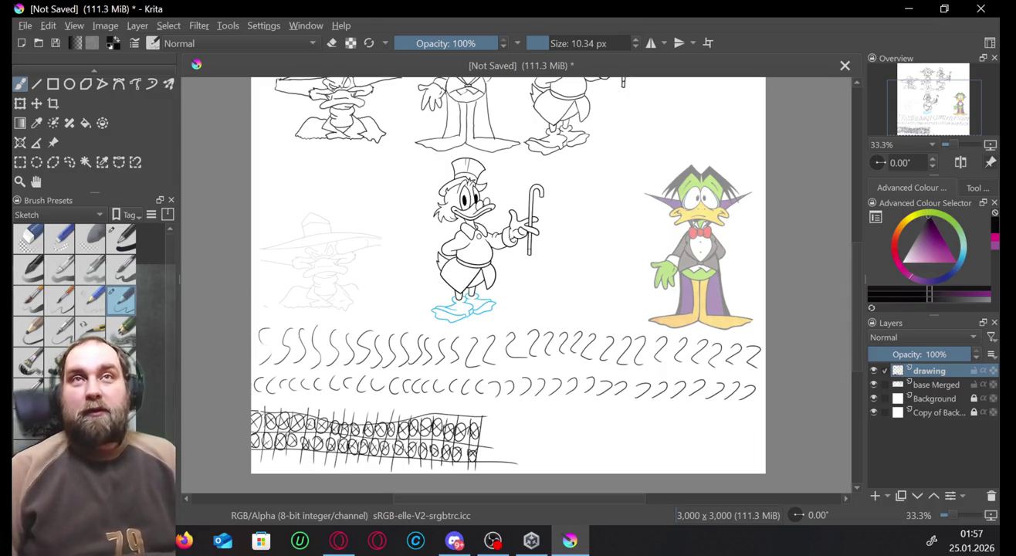
left_click(335, 545)
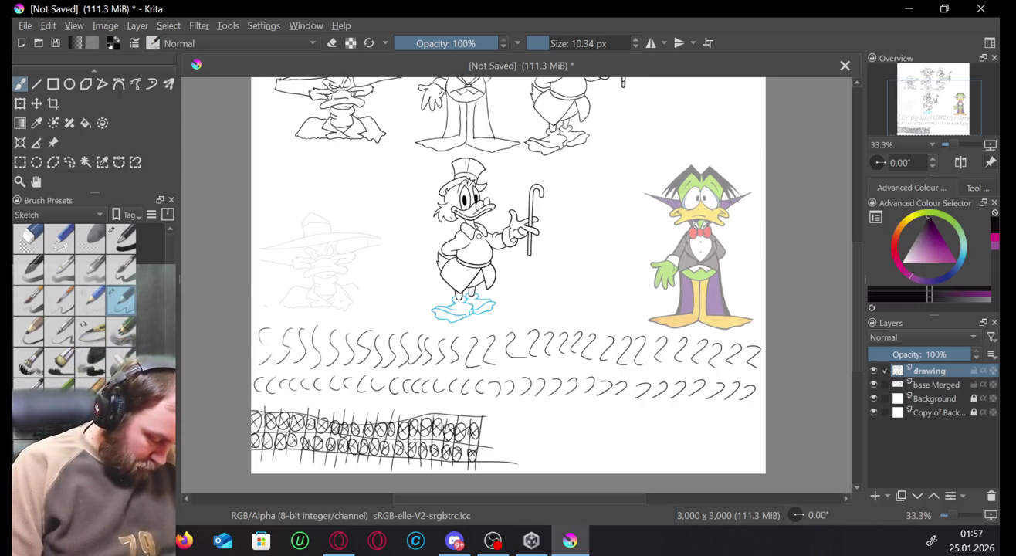
mouse_move(277, 457)
left_mouse_down()
mouse_move(270, 404)
mouse_move(272, 445)
mouse_move(305, 452)
mouse_move(301, 416)
mouse_move(275, 415)
left_mouse_up()
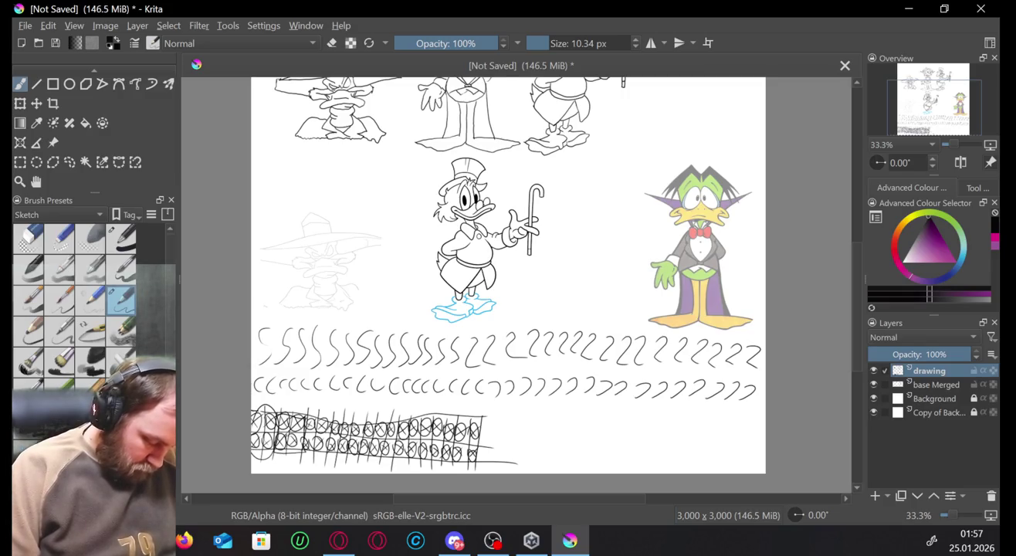
left_click_drag(305, 454, 336, 442)
mouse_move(323, 416)
left_mouse_down()
mouse_move(325, 454)
mouse_move(354, 456)
mouse_move(319, 425)
mouse_move(349, 456)
left_mouse_up()
Circle the remaining cells to the grid's right end and start a small cube beside it.
left_click_drag(371, 420, 370, 453)
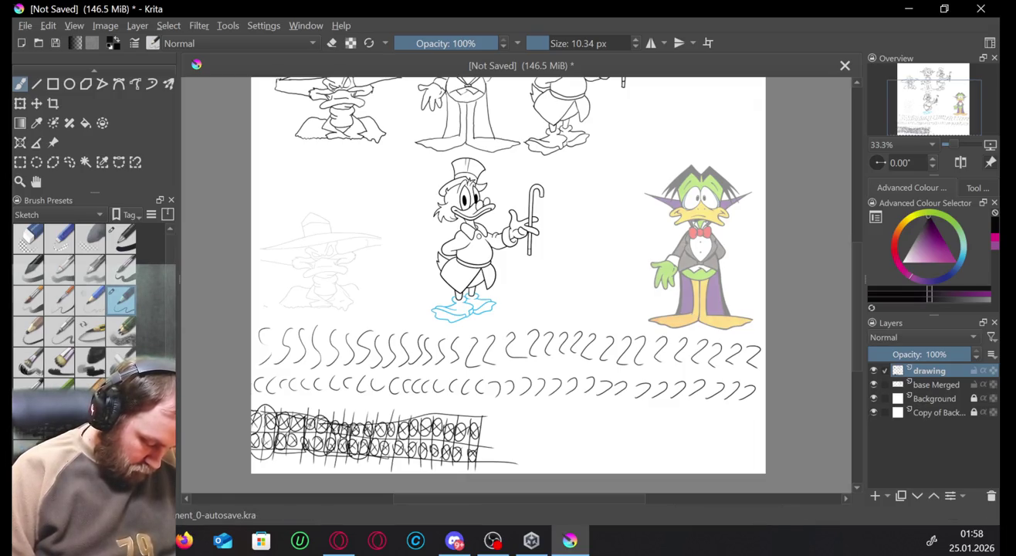
mouse_move(397, 421)
left_mouse_down()
mouse_move(365, 428)
mouse_move(392, 461)
left_mouse_up()
mouse_move(423, 419)
left_mouse_down()
mouse_move(409, 455)
mouse_move(446, 460)
left_mouse_up()
mouse_move(445, 416)
left_mouse_down()
mouse_move(445, 460)
mouse_move(413, 417)
mouse_move(441, 463)
left_mouse_up()
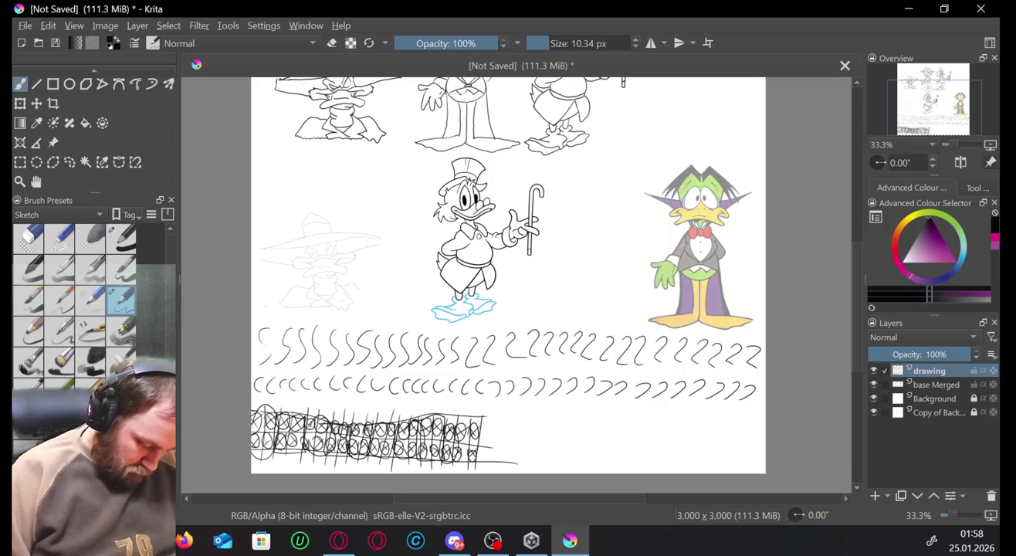
mouse_move(510, 419)
left_mouse_down()
mouse_move(511, 434)
mouse_move(526, 436)
mouse_move(538, 420)
mouse_move(525, 405)
left_mouse_up()
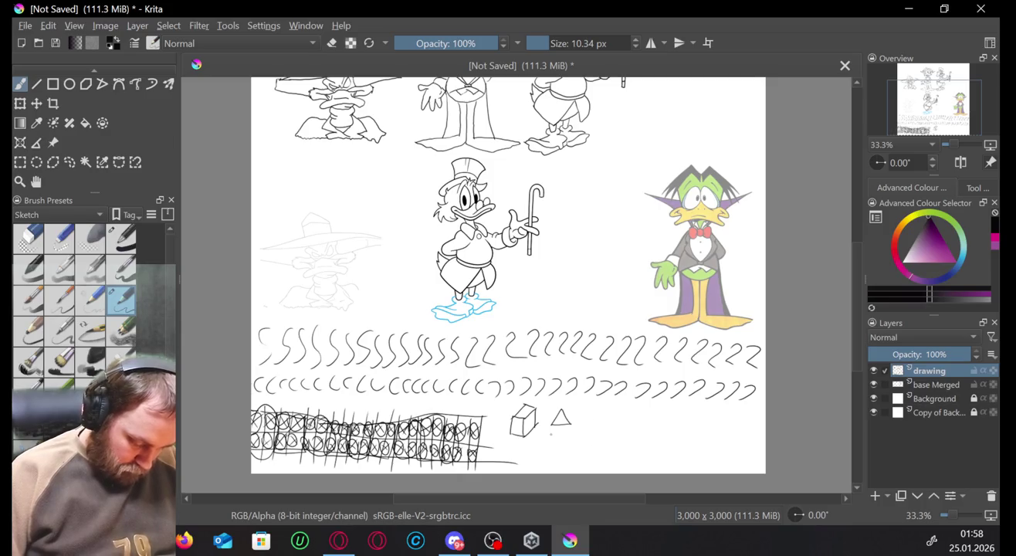
Draw a row of small circles, a diamond and a slanted box beside the grid.
left_click_drag(556, 434, 580, 435)
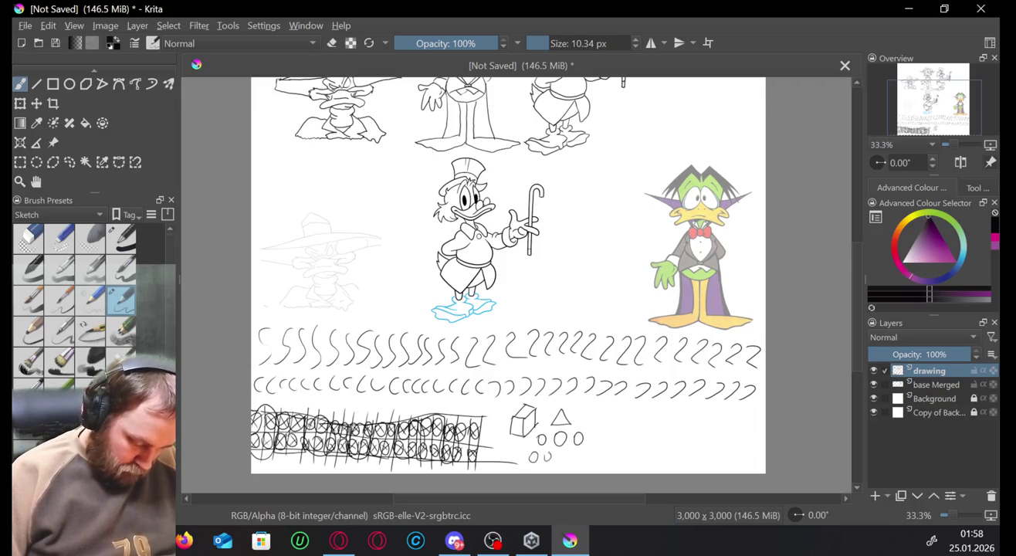
left_click_drag(557, 456, 585, 454)
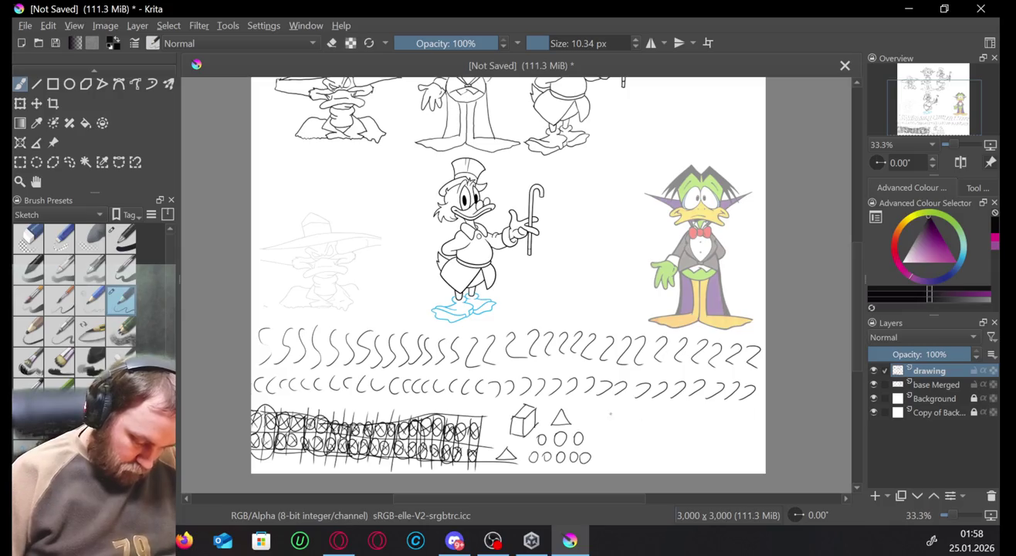
left_click_drag(612, 407, 611, 429)
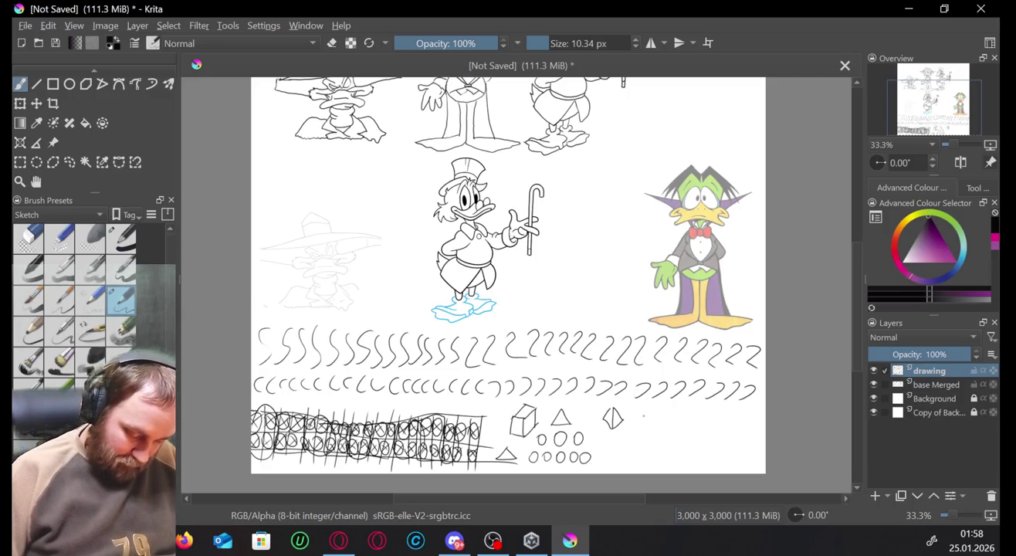
mouse_move(649, 410)
left_mouse_down()
mouse_move(650, 426)
mouse_move(662, 403)
left_mouse_up()
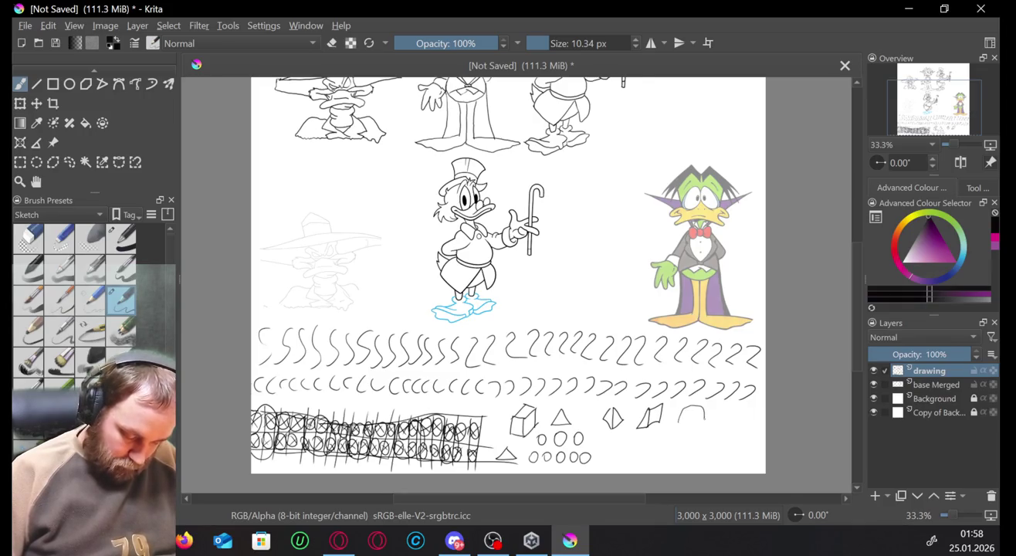
Sketch a duck doodle's body and beak, redoing one bad stroke.
mouse_move(720, 445)
left_mouse_down()
mouse_move(753, 436)
mouse_move(714, 473)
mouse_move(669, 458)
left_mouse_up()
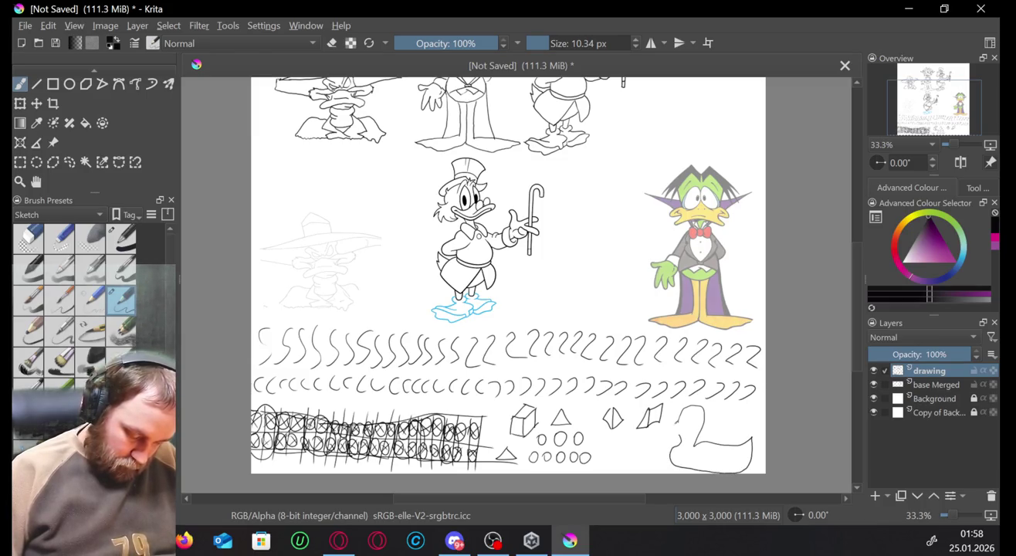
left_click_drag(663, 424, 675, 422)
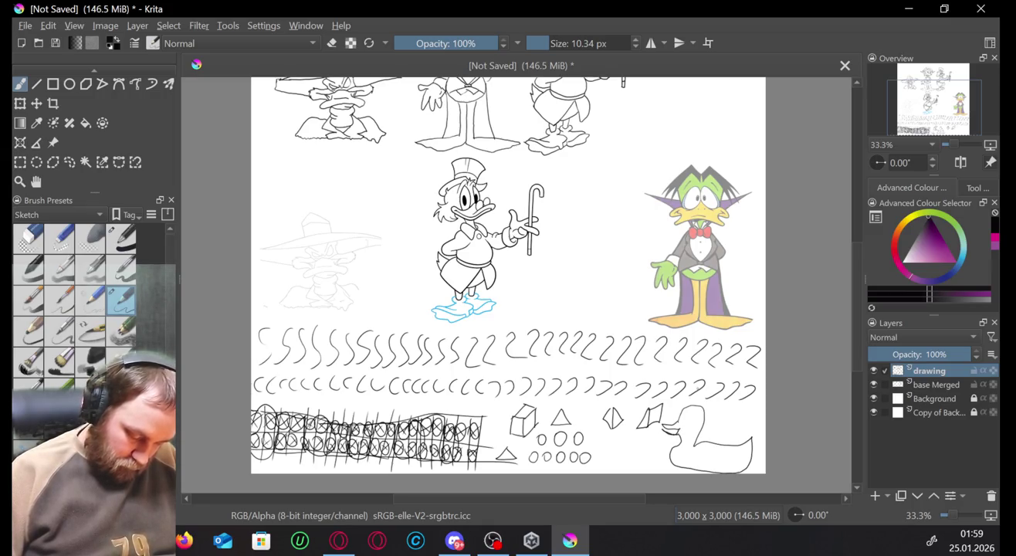
key("ctrl+z")
key("ctrl+z")
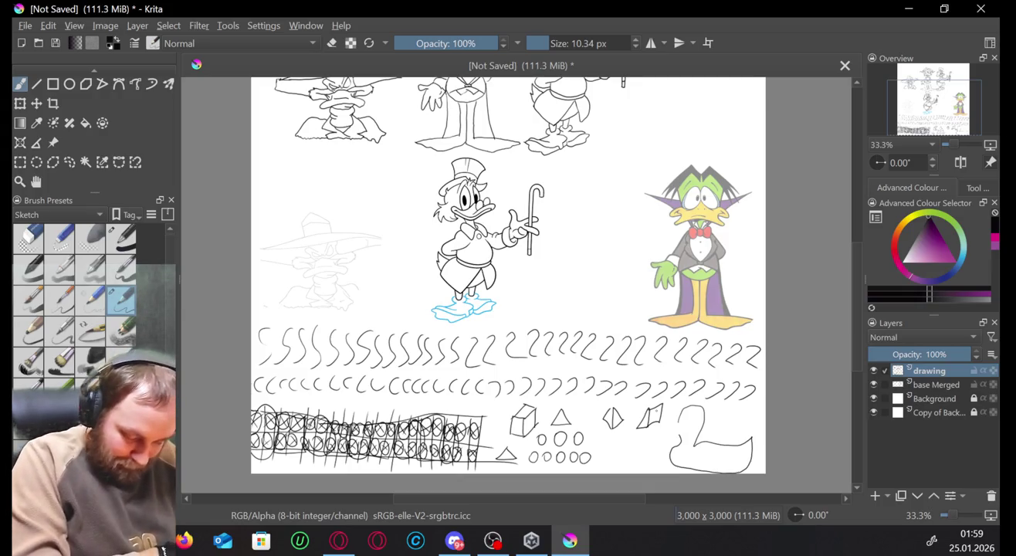
left_click_drag(677, 423, 680, 410)
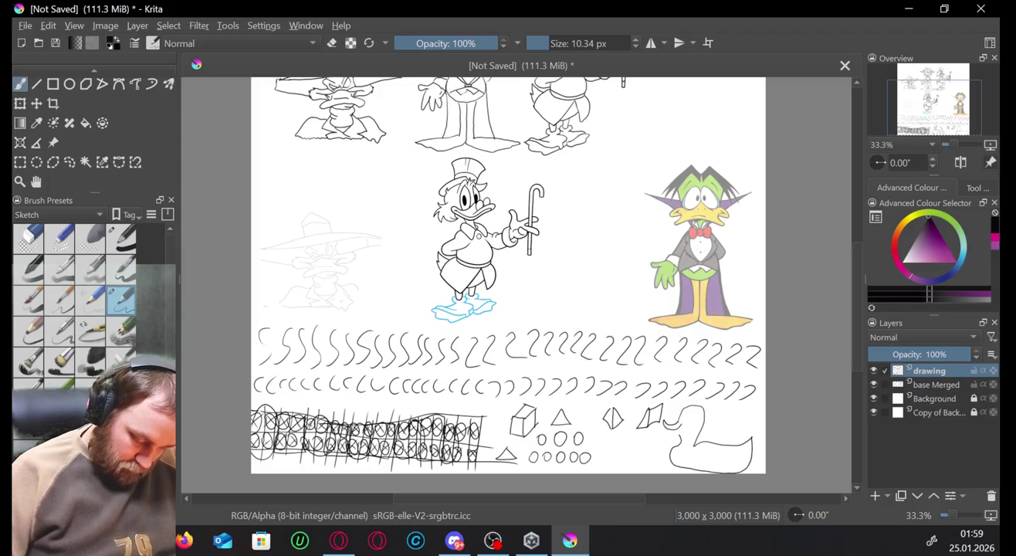
mouse_move(674, 427)
left_mouse_down()
mouse_move(665, 436)
mouse_move(693, 423)
mouse_move(732, 460)
mouse_move(691, 469)
left_mouse_up()
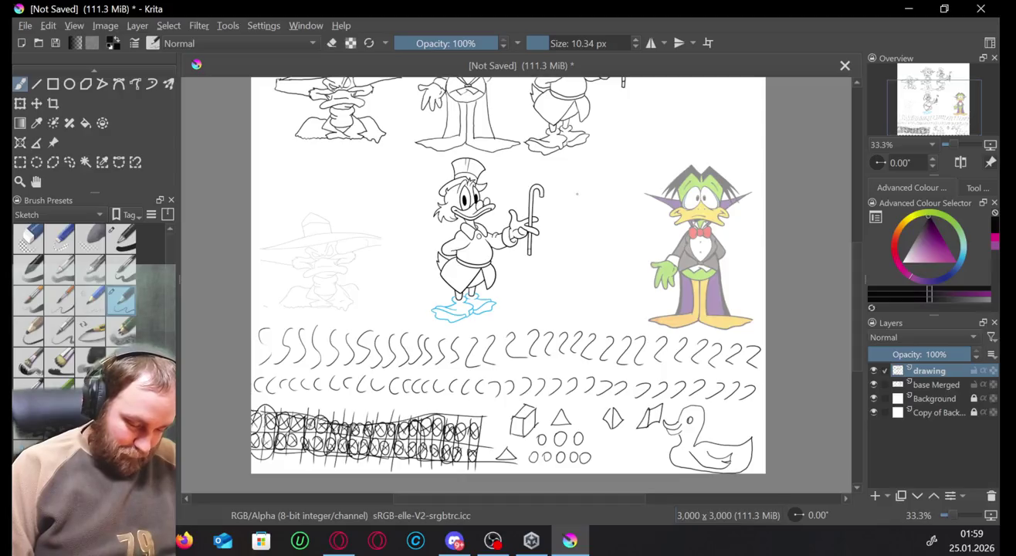
Draw a smiley face beside Scrooge, undoing a discarded first stroke.
mouse_move(570, 197)
left_mouse_down()
mouse_move(629, 207)
mouse_move(595, 249)
mouse_move(566, 230)
left_mouse_up()
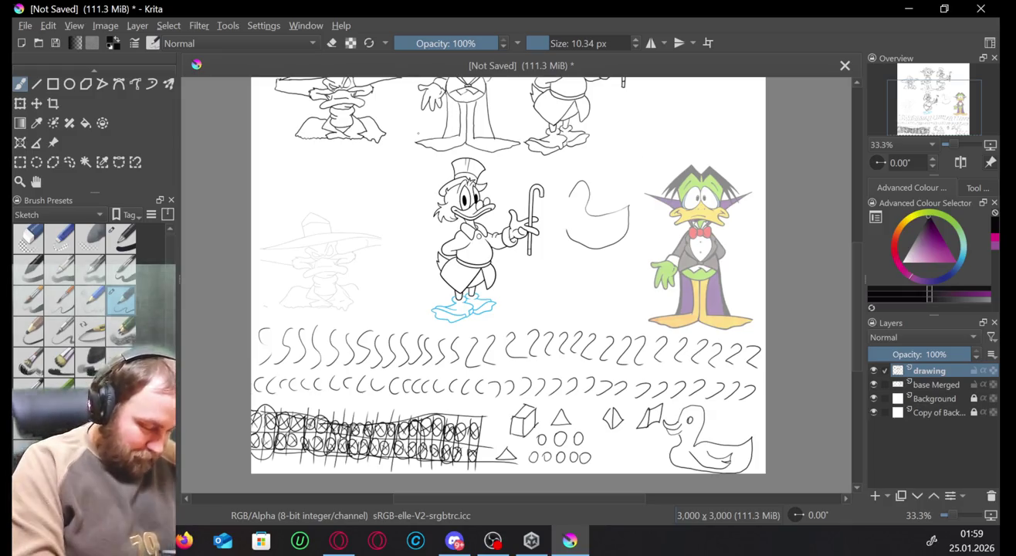
key("ctrl+z")
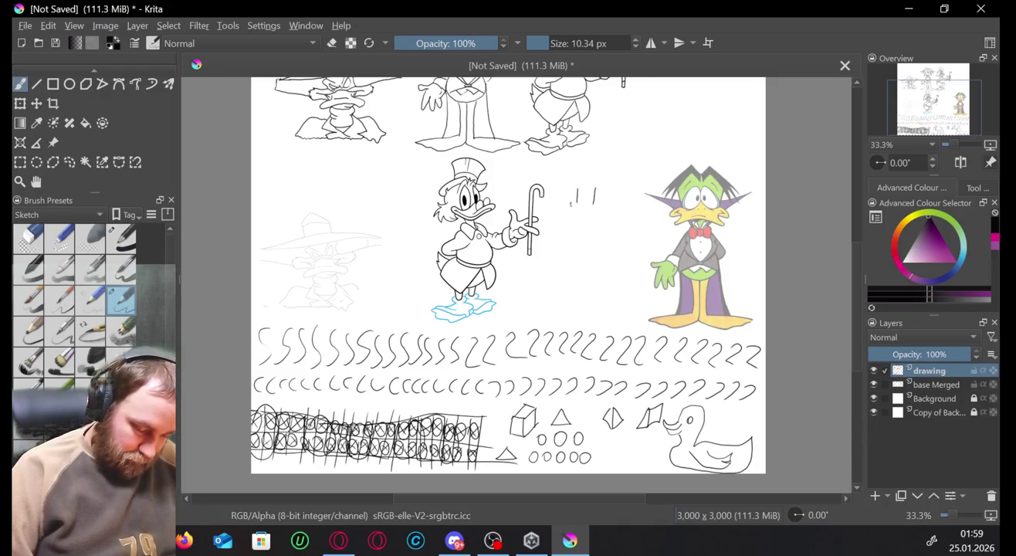
mouse_move(571, 204)
left_mouse_down()
mouse_move(606, 205)
mouse_move(594, 235)
mouse_move(583, 178)
left_mouse_up()
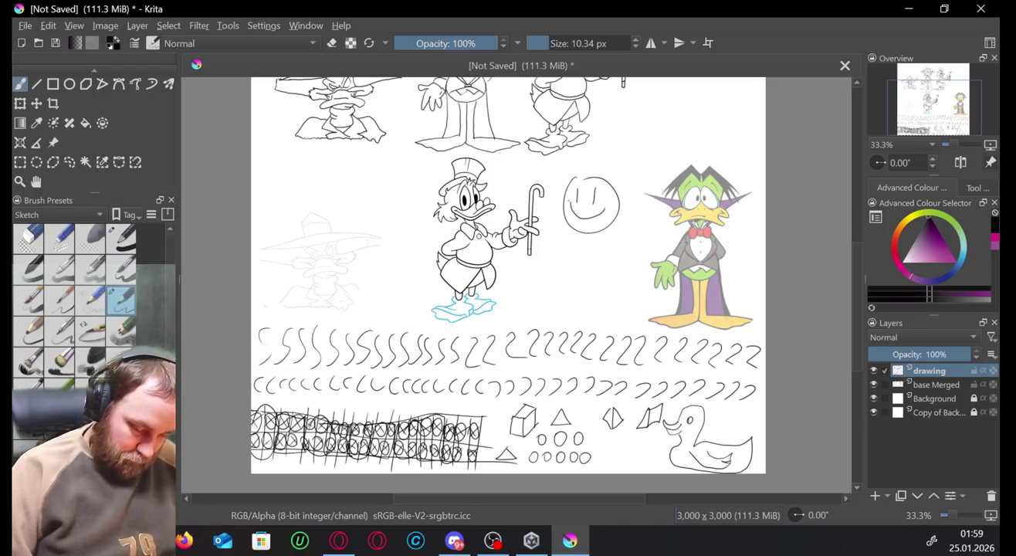
Hand-letter 'DAY 4 NICE' in the page's blank top-right corner.
left_click_drag(541, 231, 511, 359)
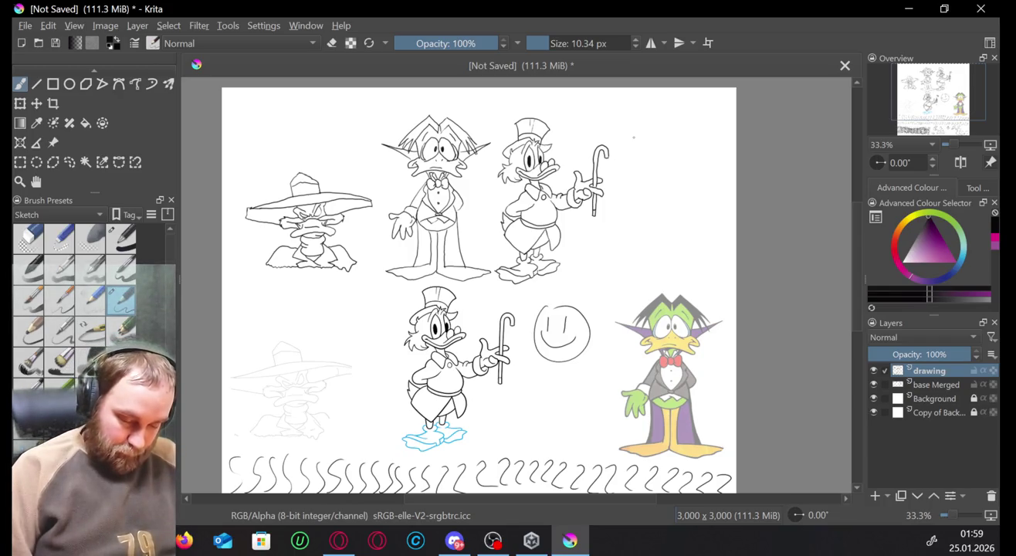
mouse_move(636, 129)
left_mouse_down()
mouse_move(635, 154)
mouse_move(671, 153)
mouse_move(703, 121)
mouse_move(688, 197)
mouse_move(647, 237)
left_mouse_up()
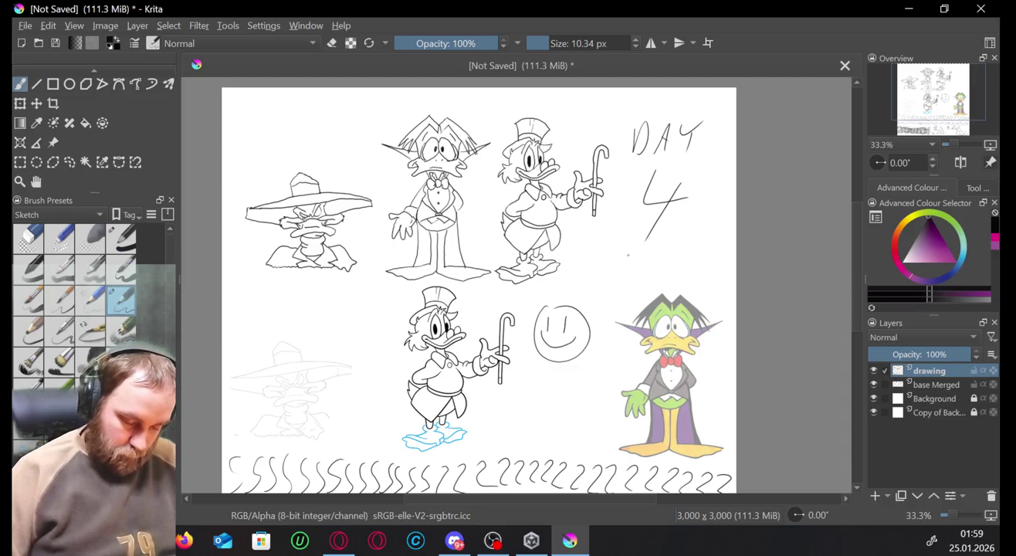
mouse_move(610, 267)
left_mouse_down()
mouse_move(618, 249)
mouse_move(669, 264)
left_mouse_up()
mouse_move(681, 250)
left_mouse_down()
mouse_move(682, 264)
mouse_move(720, 259)
mouse_move(719, 275)
left_mouse_up()
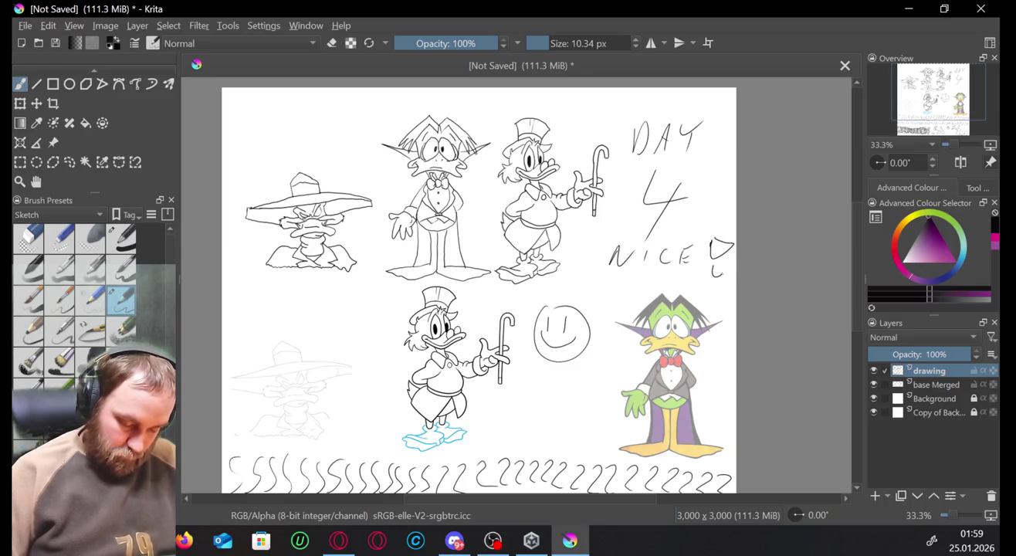